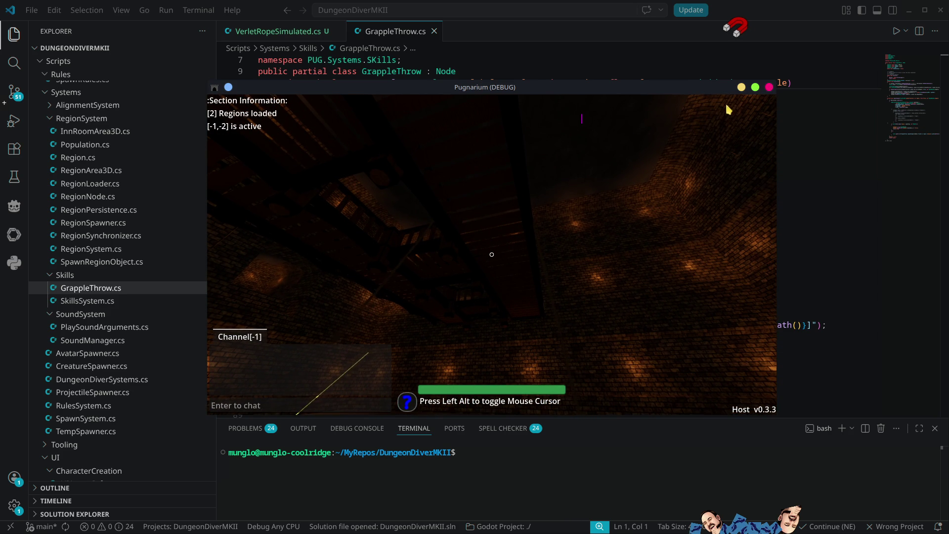
Step: Play-test the grapple in the maximized Pugnarium window, then close the game and return to Godot's Grapple.tscn
click(755, 87)
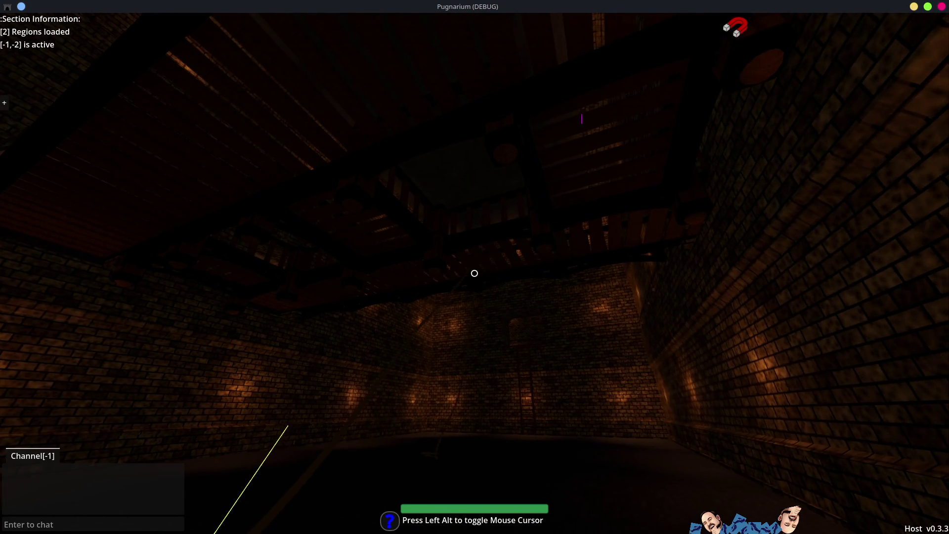
click(940, 7)
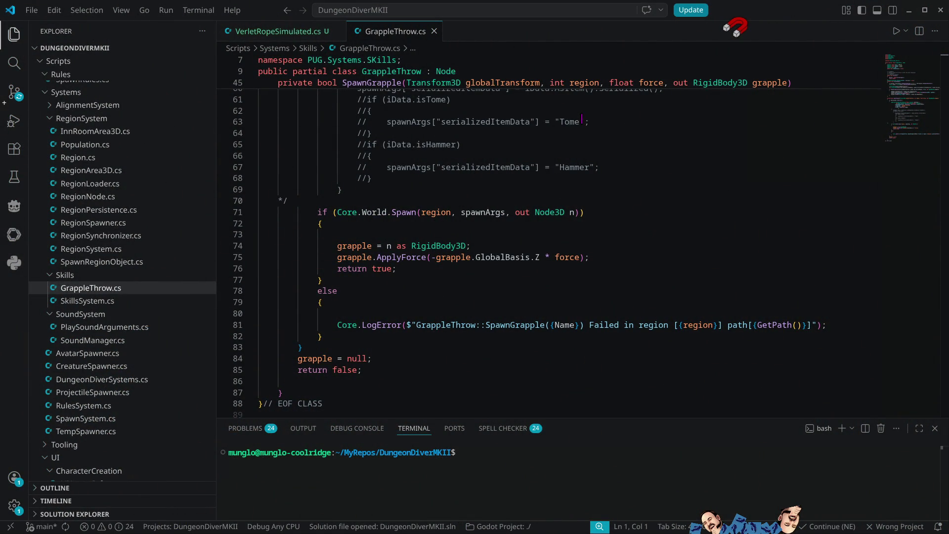
key(alt+Tab)
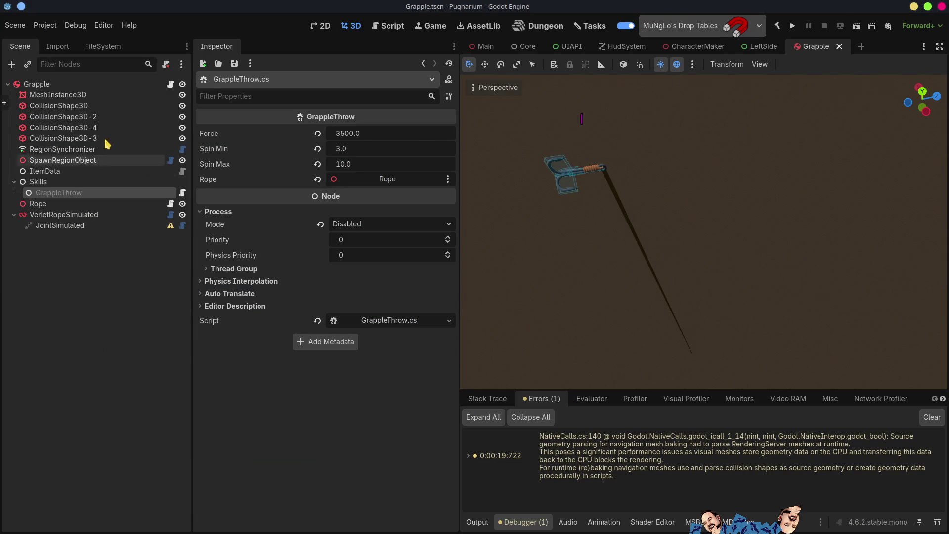
Step: Select VerletRopeSimulated under JointSimulated and raise its Simulation Rate from 0 to 1
click(46, 225)
click(48, 219)
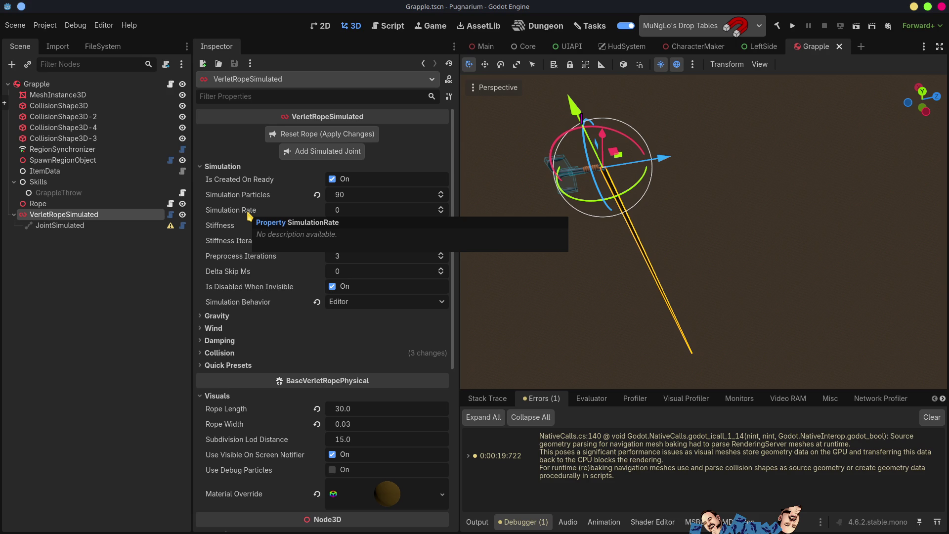
click(441, 207)
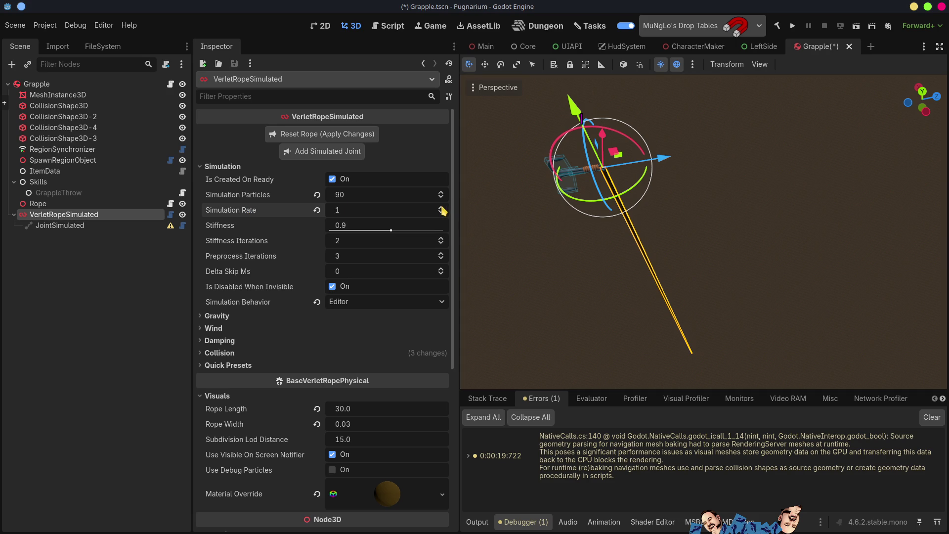
Step: Undo the accidental rope move and enter a Simulation Rate of 100
drag(668, 163, 786, 167)
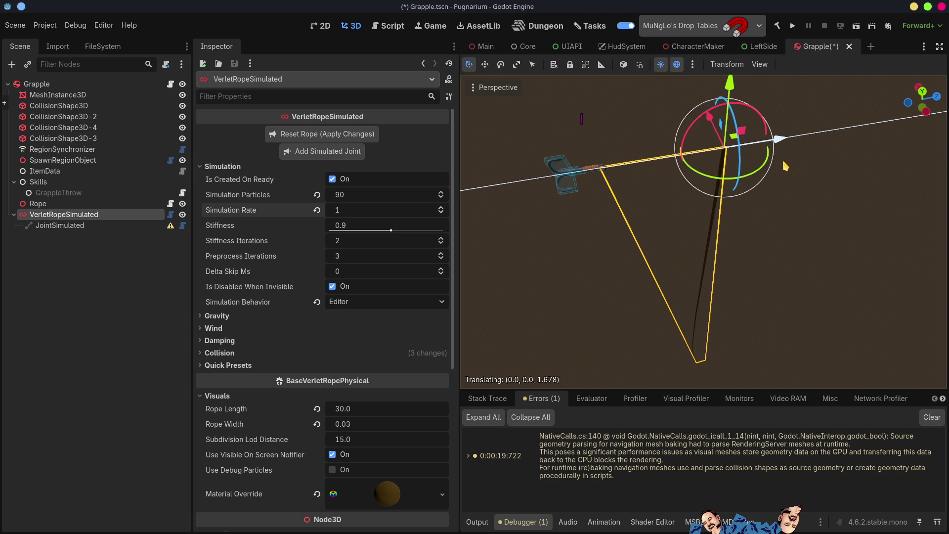
key(ctrl+z)
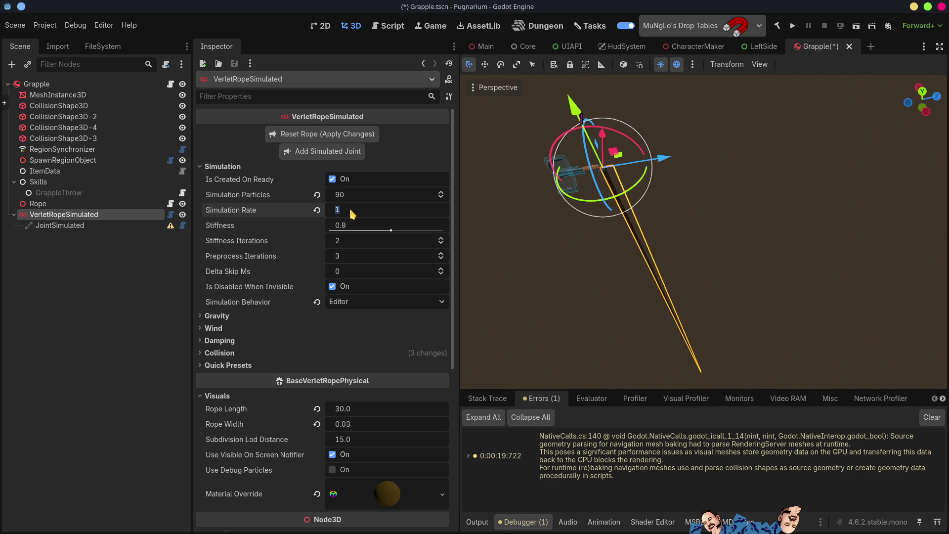
text(00)
key(Return)
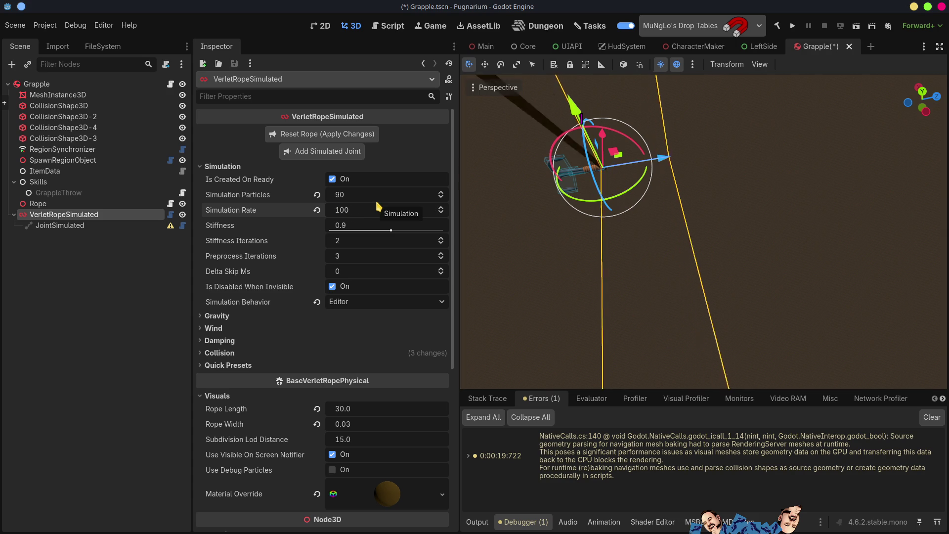
Step: Orbit and zoom the viewport to see the floor and rope, then select the Grapple root
drag(922, 98, 921, 99)
scroll(703, 232, up, 2)
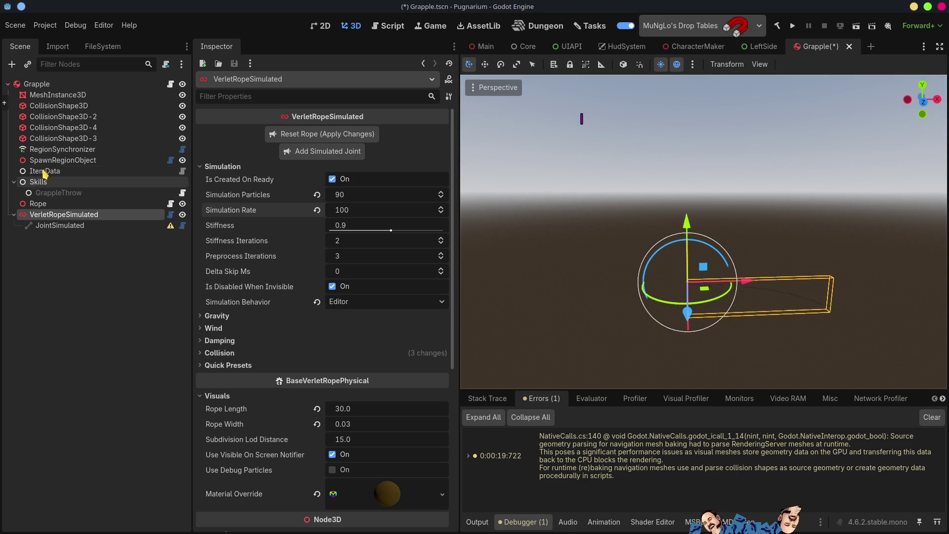
click(44, 84)
Step: Drag the Grapple up, back down, and right along X to watch the rope trail
drag(699, 240, 684, 119)
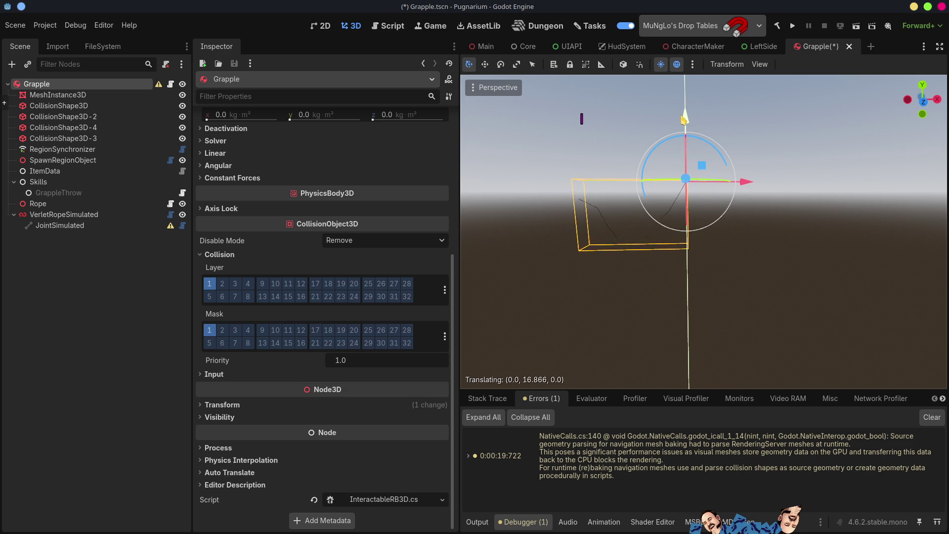
mouse_move(690, 139)
mouse_down()
mouse_move(694, 218)
mouse_move(702, 134)
mouse_up()
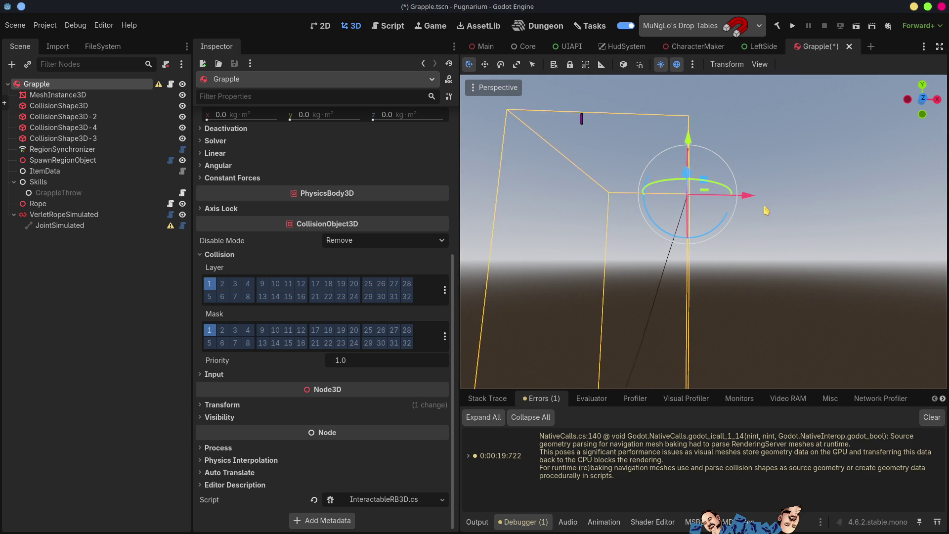
drag(750, 196, 810, 203)
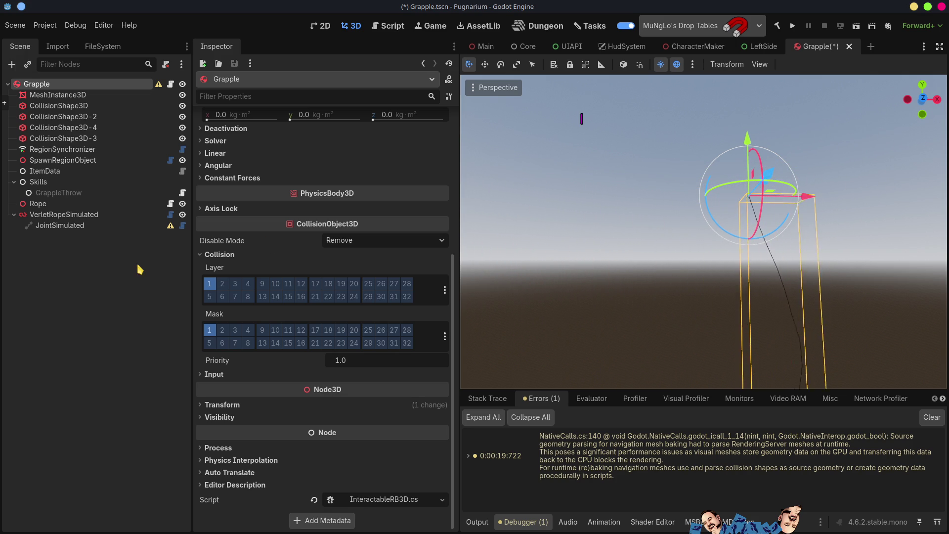
scroll(297, 267, up, 5)
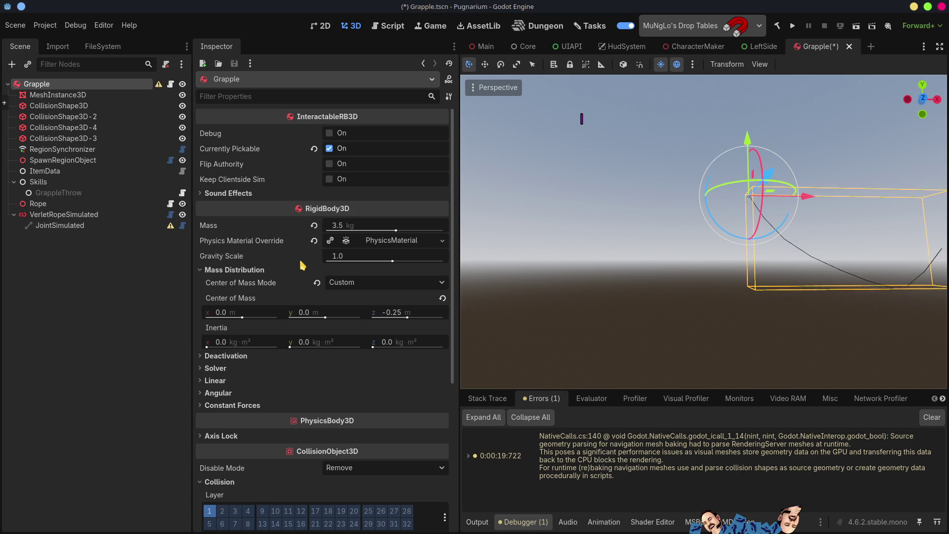
Step: Reset the VerletRopeSimulated rope with Apply Changes and shift it left along X
click(49, 215)
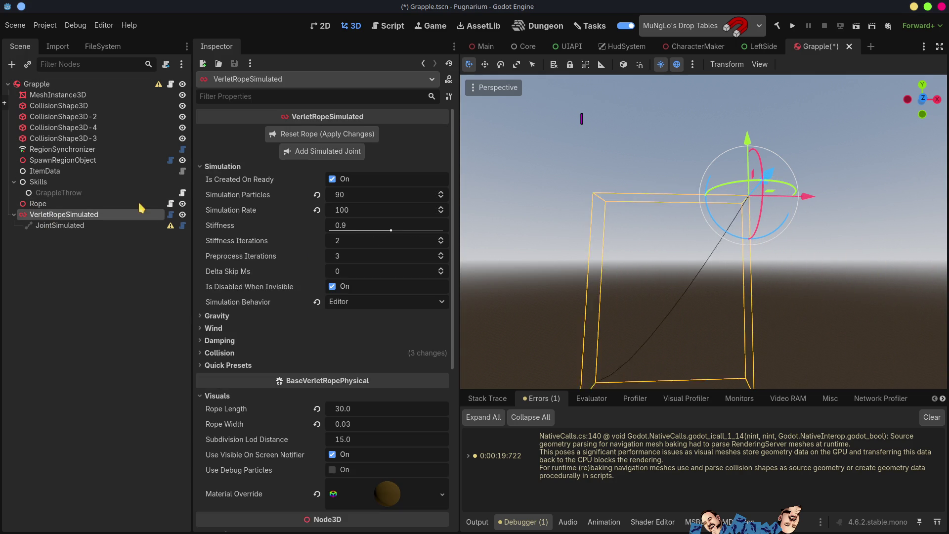
click(310, 135)
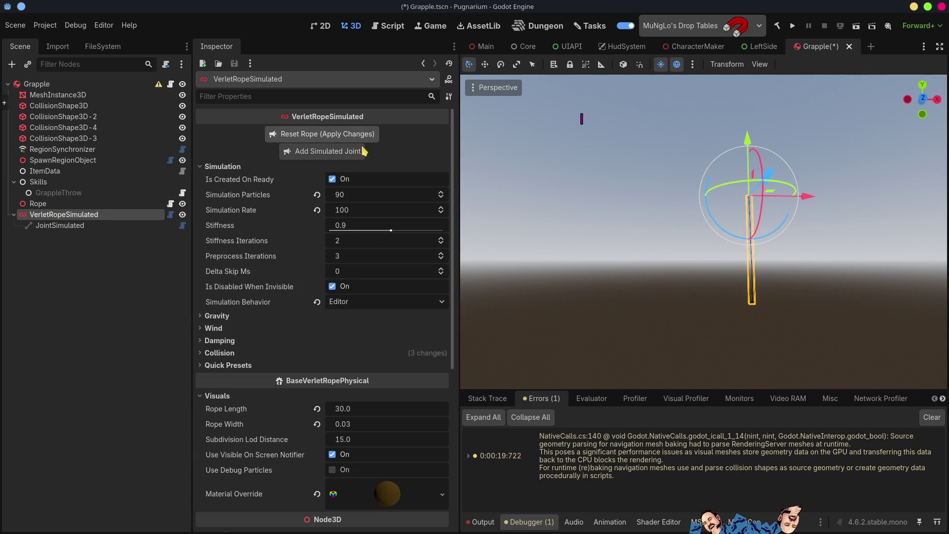
drag(733, 235, 857, 262)
drag(798, 179, 759, 181)
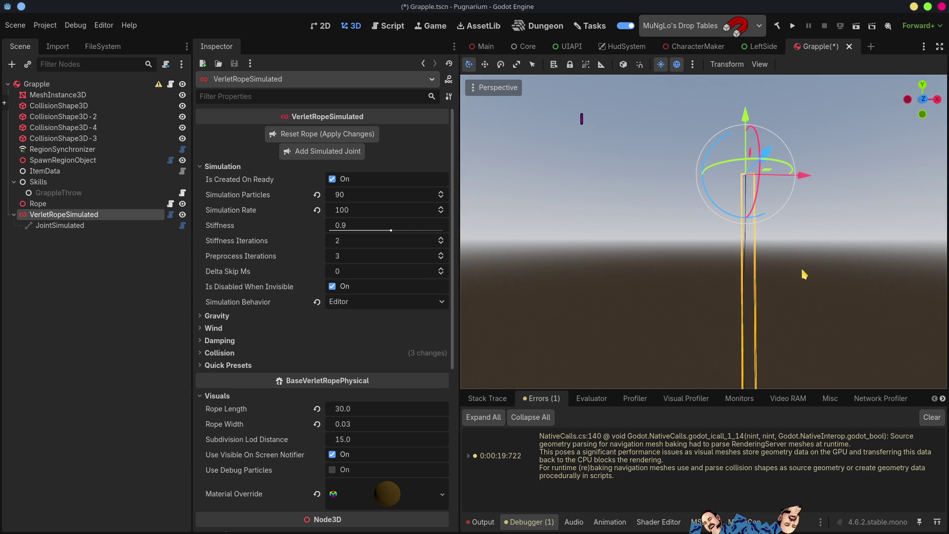
Step: Move the Grapple further left along X, then reselect the rope and expand its Gravity settings
click(35, 84)
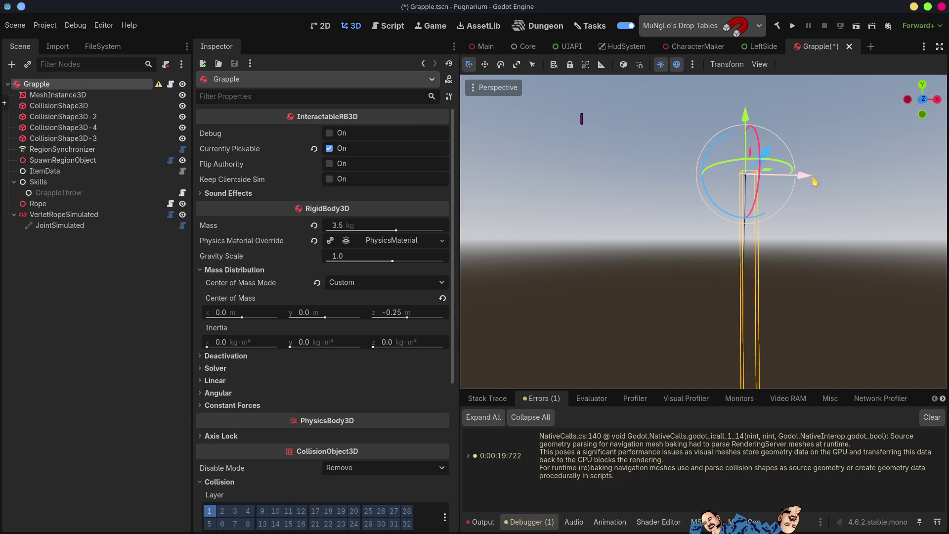
mouse_move(760, 178)
mouse_down()
mouse_move(637, 178)
mouse_move(751, 179)
mouse_move(696, 184)
mouse_move(882, 200)
mouse_move(578, 203)
mouse_move(778, 207)
mouse_up()
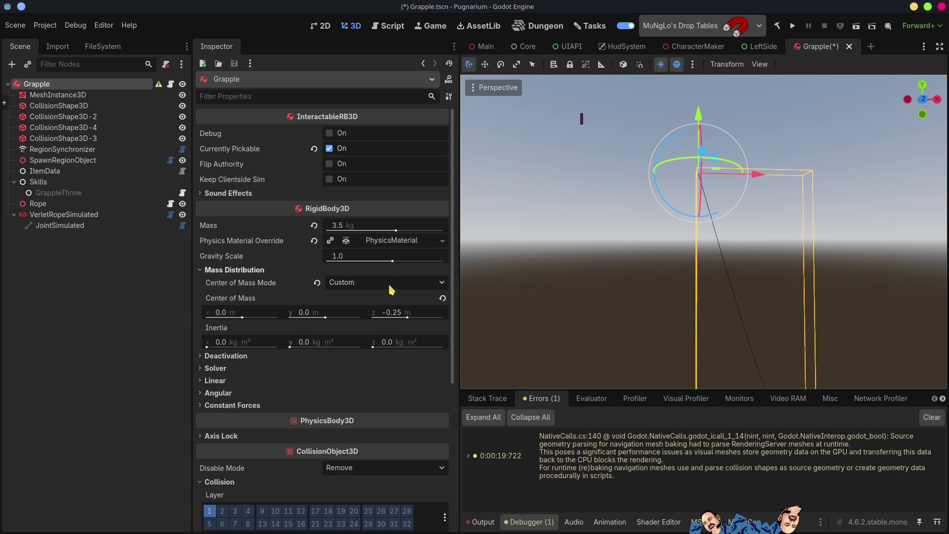
click(64, 216)
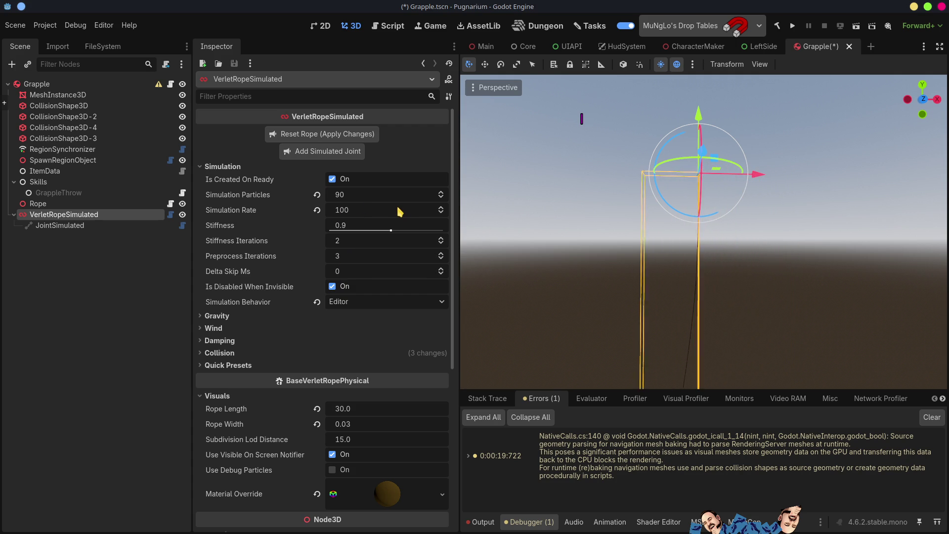
click(217, 316)
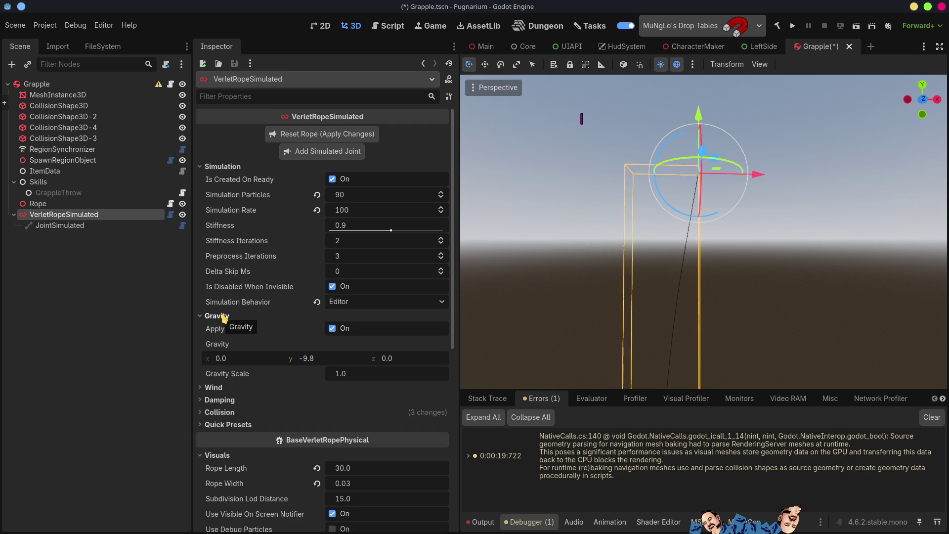
Step: Collapse the rope's Gravity and Wind sections and expand its Collision settings
click(221, 316)
click(223, 329)
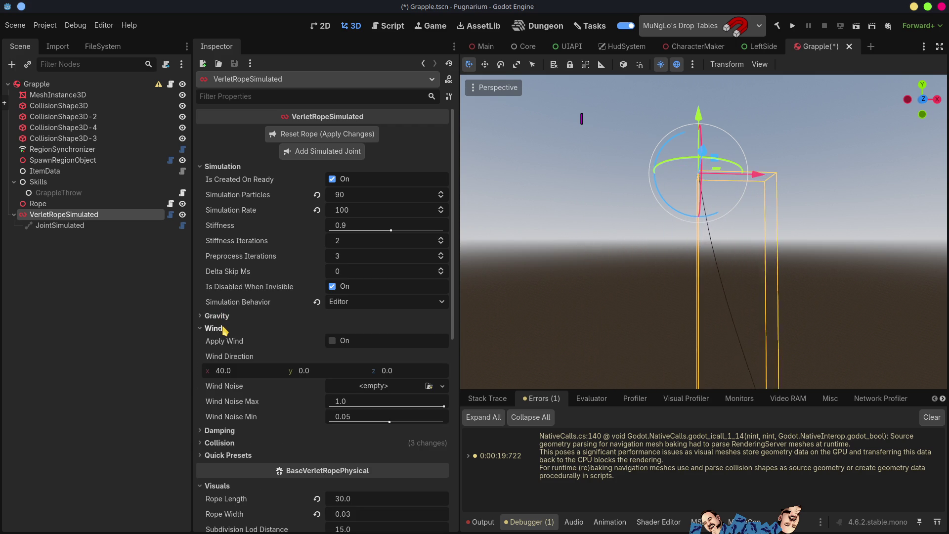
click(223, 329)
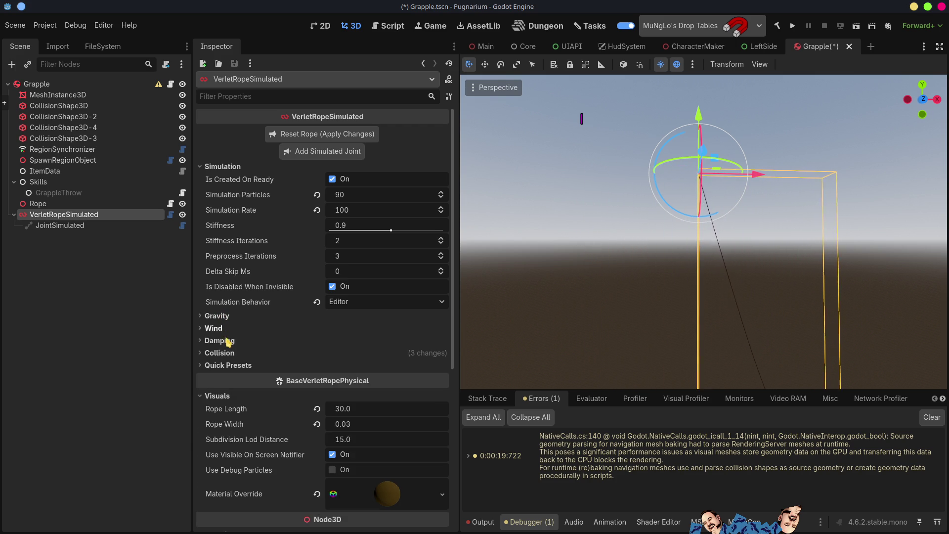
click(220, 352)
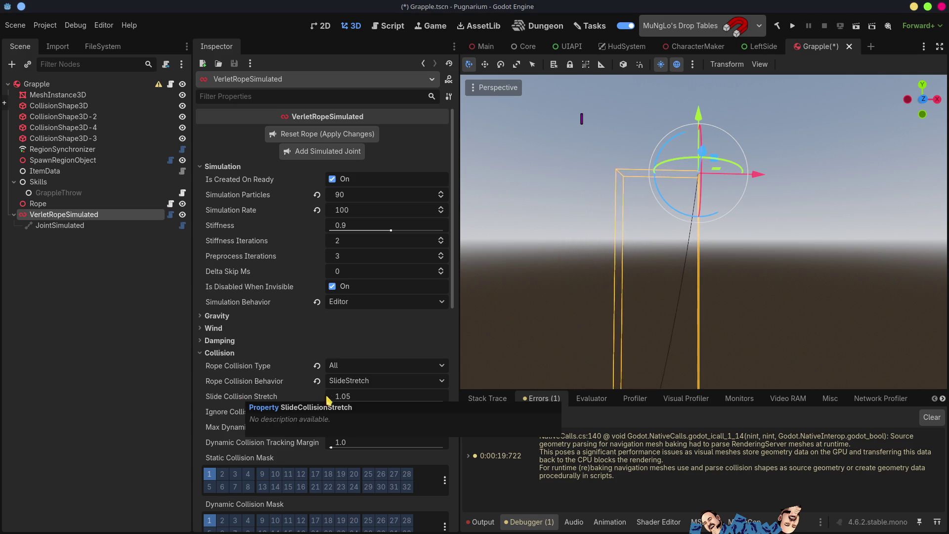
Step: Set Slide and Ignore Collision Stretch to 1.0 and Max Dynamic Collisions to 64, then select Grapple
drag(348, 401, 306, 402)
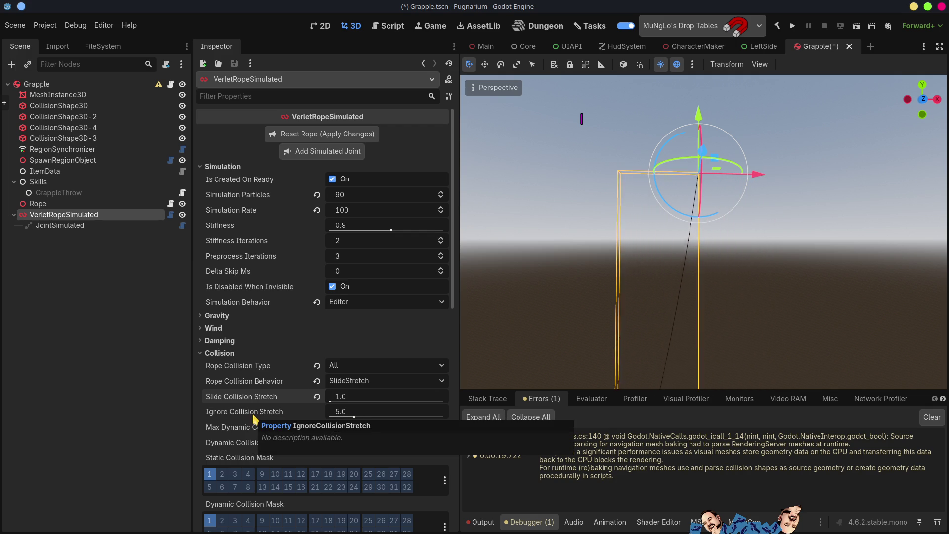
drag(354, 416, 308, 418)
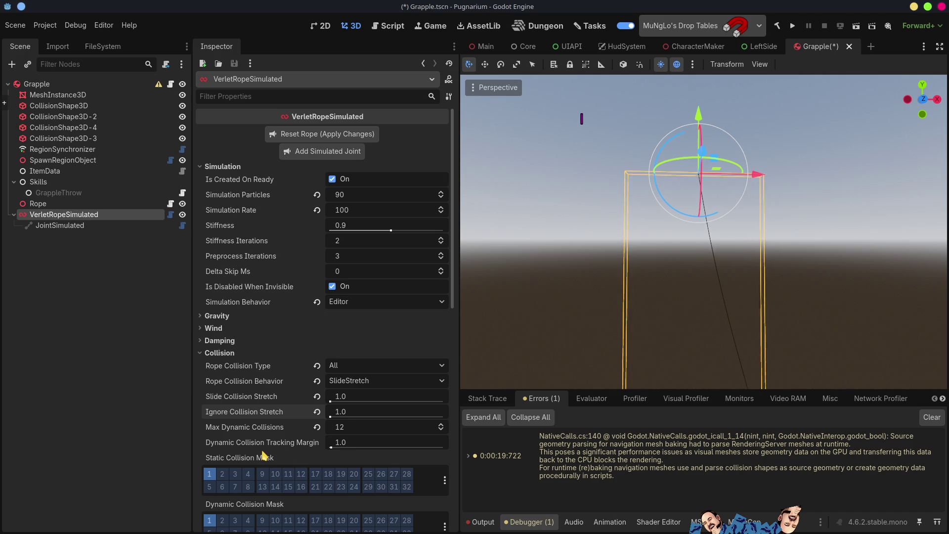
click(342, 428)
text(64)
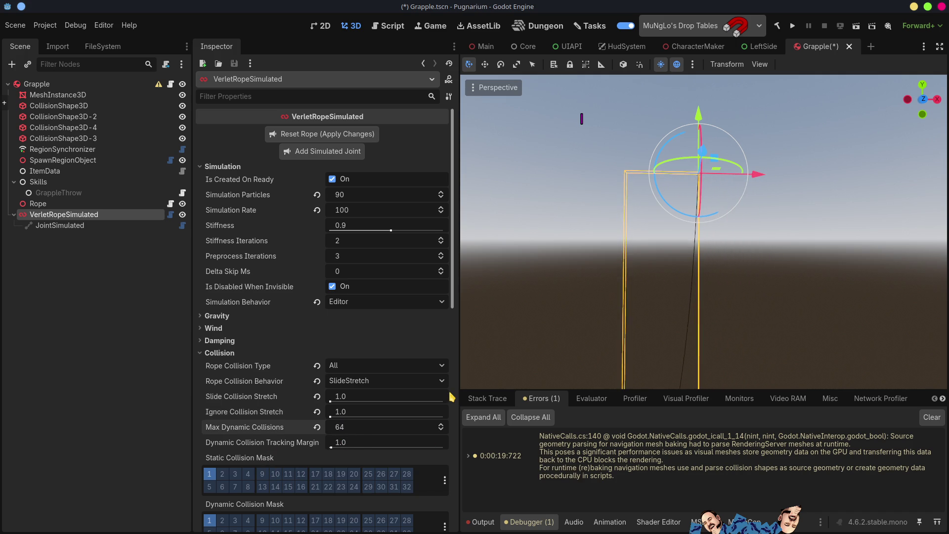
mouse_move(754, 177)
mouse_down()
mouse_move(741, 176)
mouse_move(749, 175)
mouse_up()
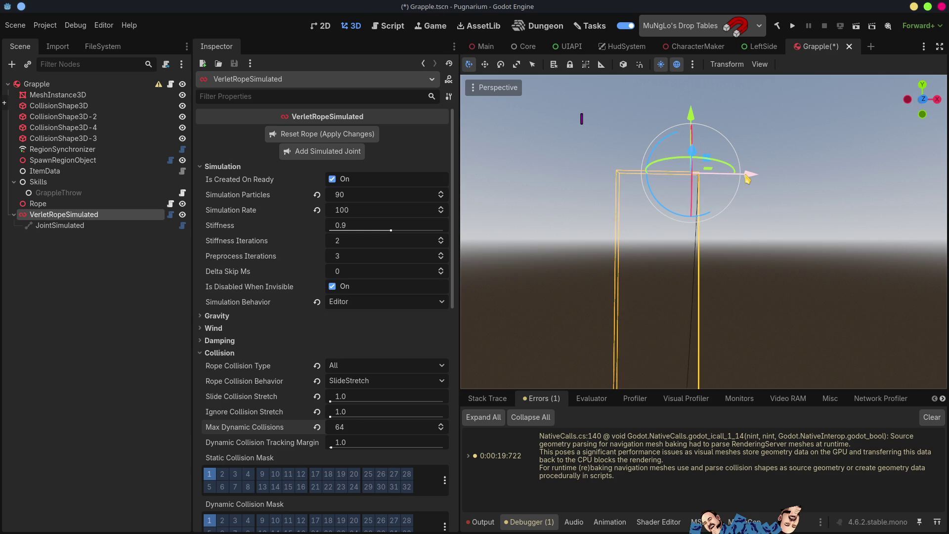
click(69, 84)
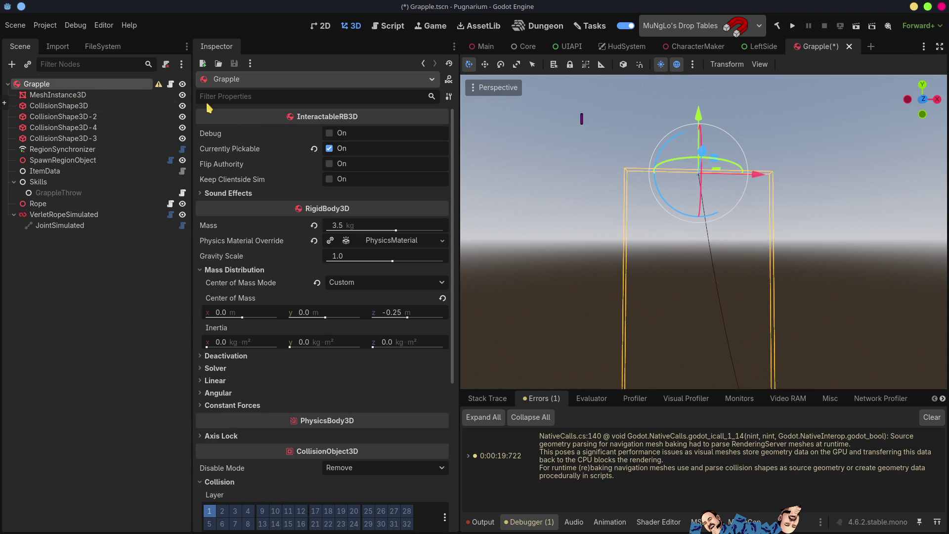
Step: Drag the Grapple about 3.8 units along X, then reselect VerletRopeSimulated
drag(757, 177, 722, 185)
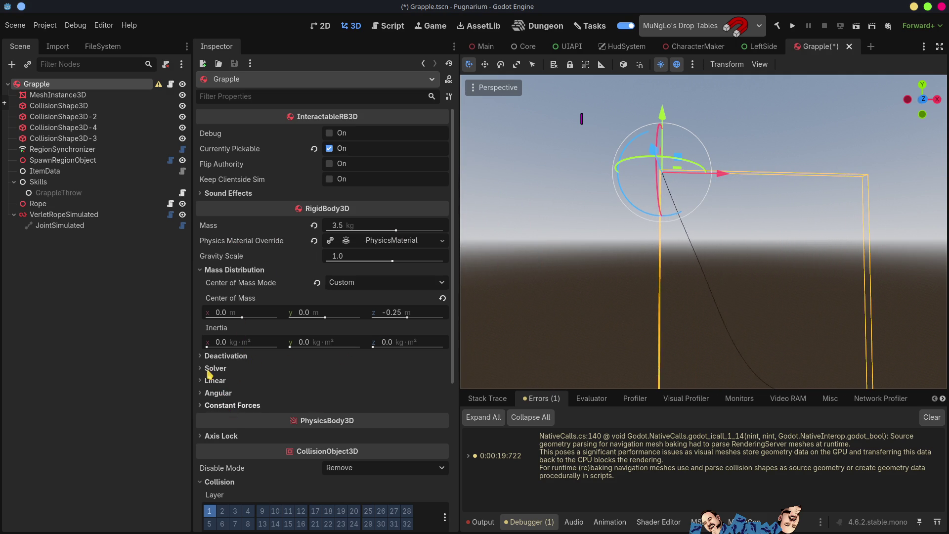
click(60, 216)
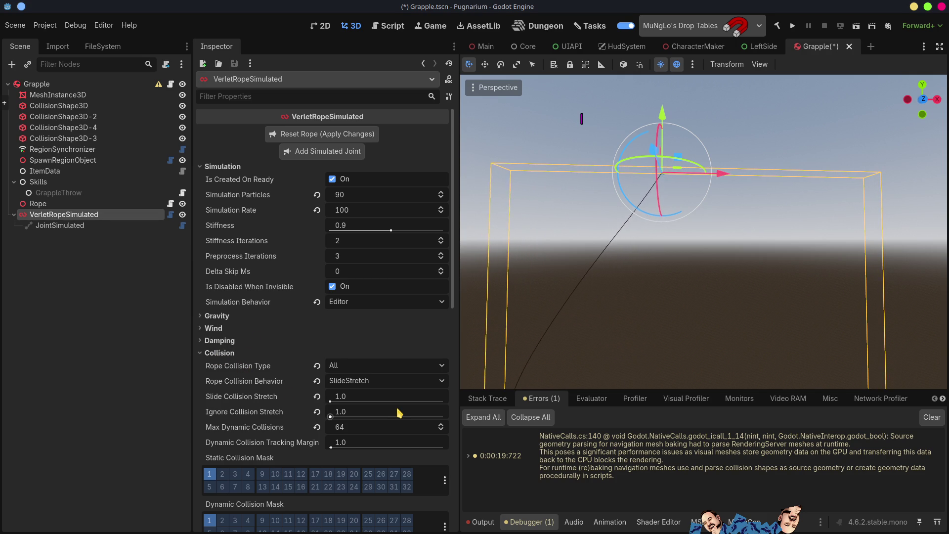
Step: Set Dynamic Collision Tracking Margin to 4.04, save Grapple.tscn, and run the project
mouse_move(398, 419)
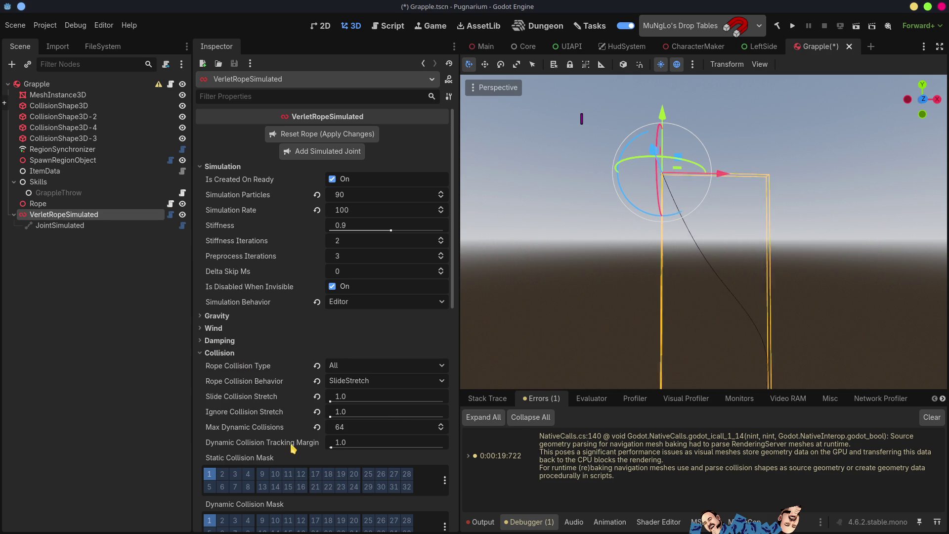
drag(331, 447, 335, 448)
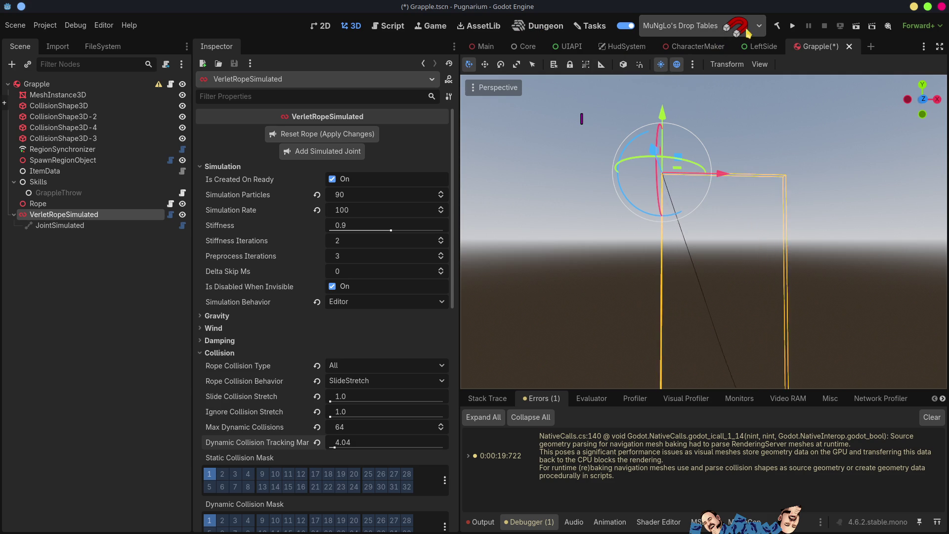
key(ctrl+s)
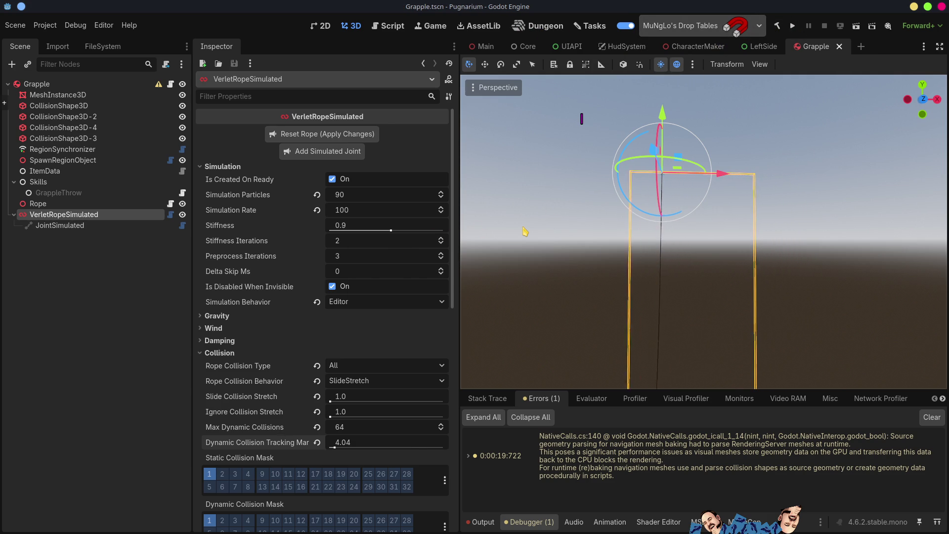
key(alt+Tab)
key(alt+Tab)
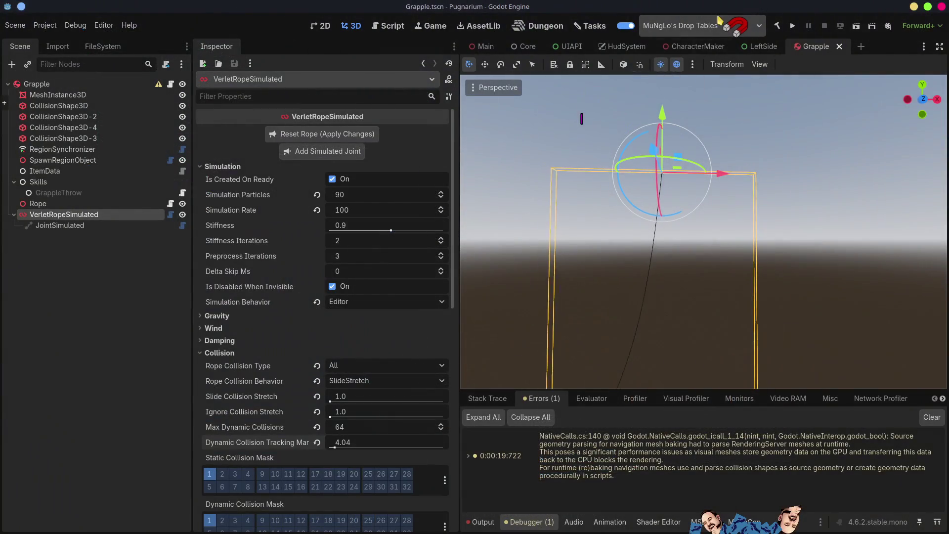
click(792, 27)
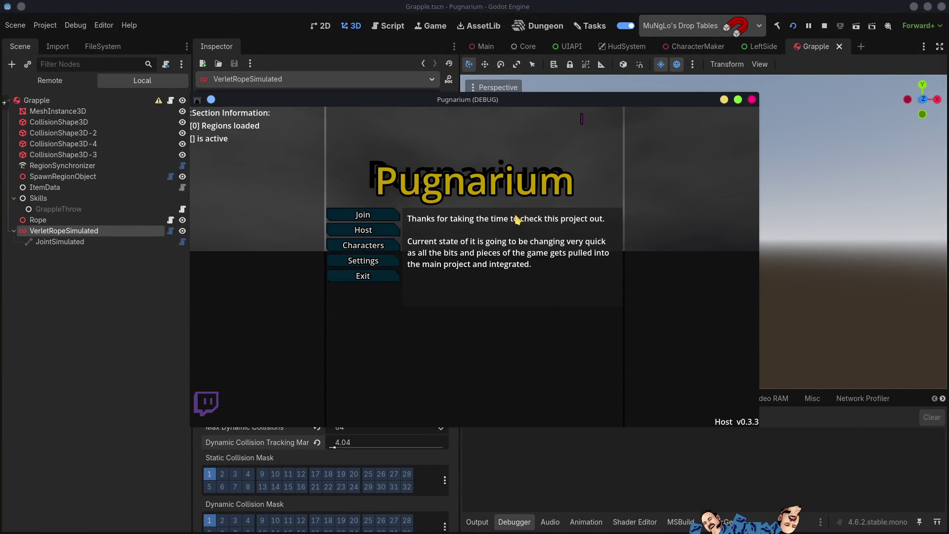
Step: Host a session via Host and Start Host, play as the local character, then return to the editor
click(387, 235)
click(419, 220)
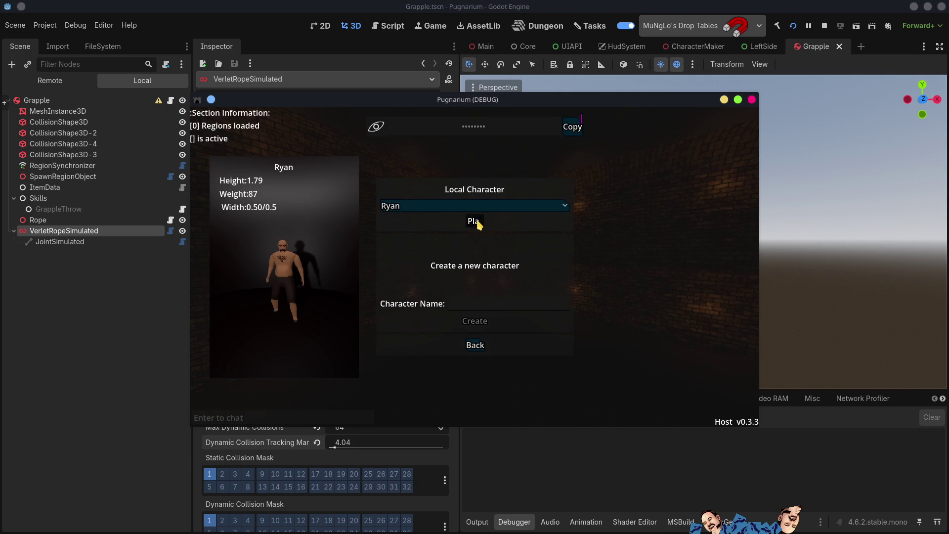
click(476, 221)
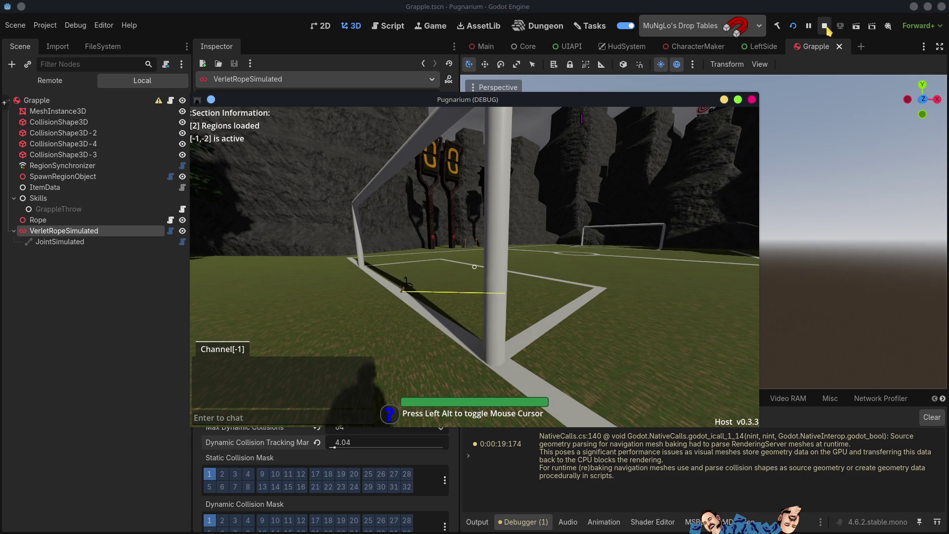
click(825, 27)
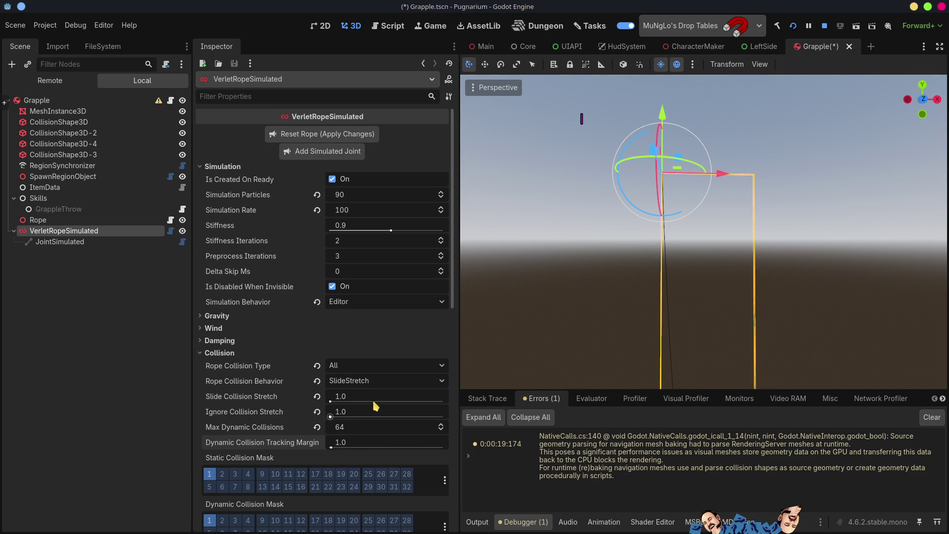
Step: Save the scene and revert Max Dynamic Collisions to its default of 4
key(ctrl+s)
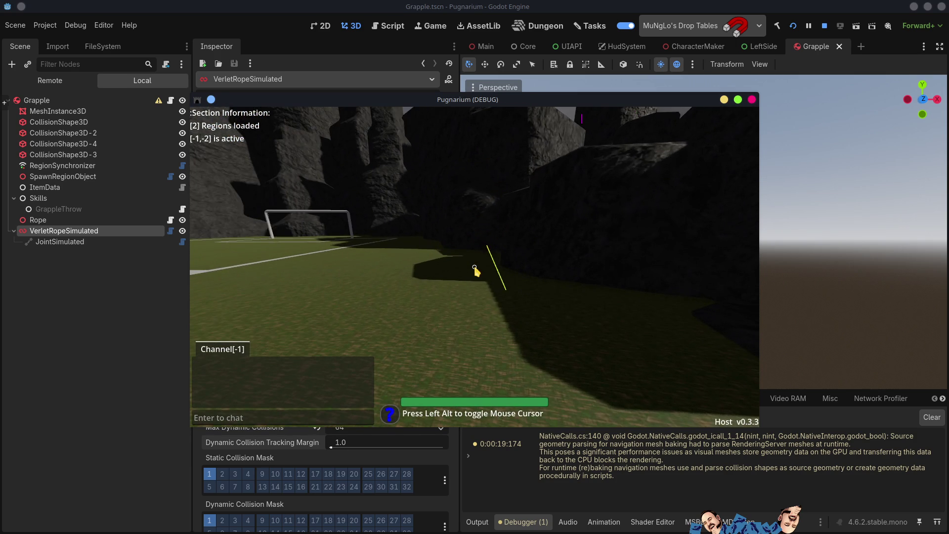
key(alt+Tab)
click(317, 427)
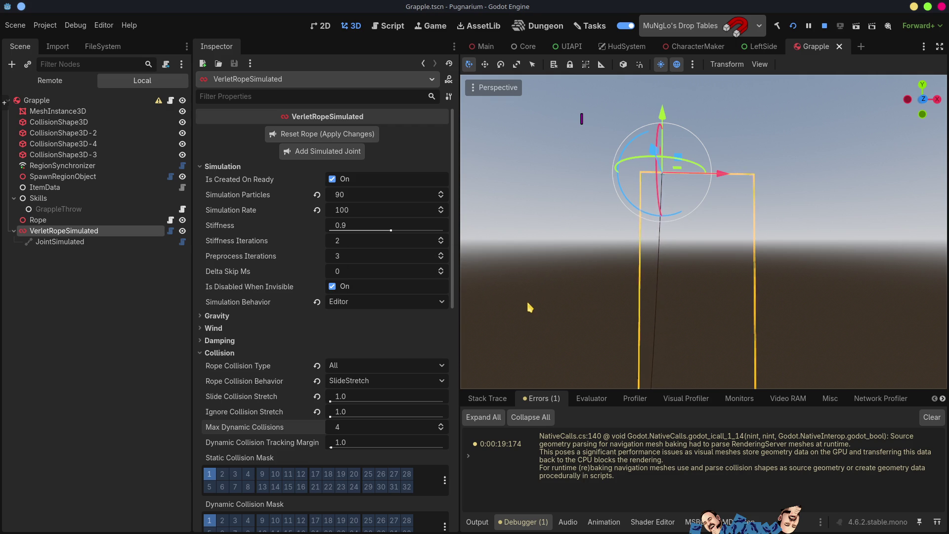
Step: Release the mouse from the game and set Ignore Collision Stretch to 5.0
key(alt)
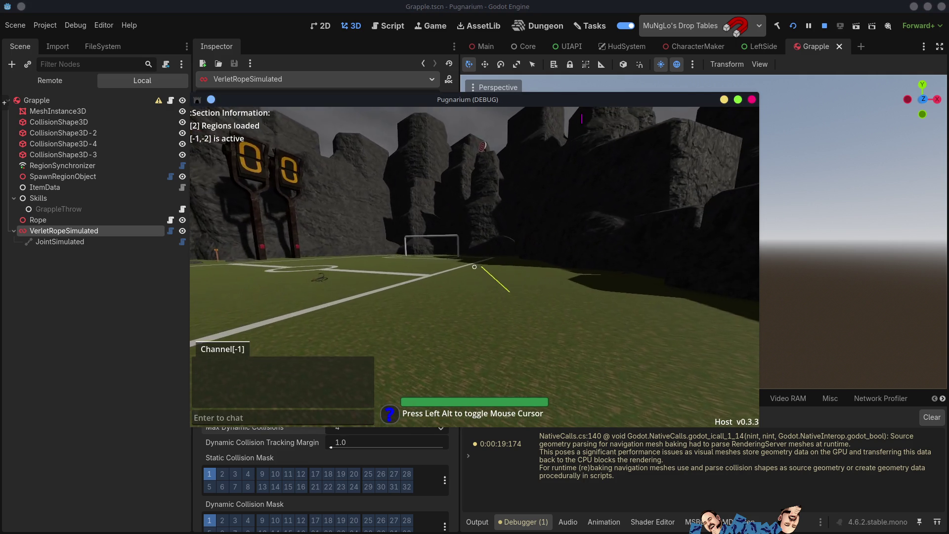
key(alt)
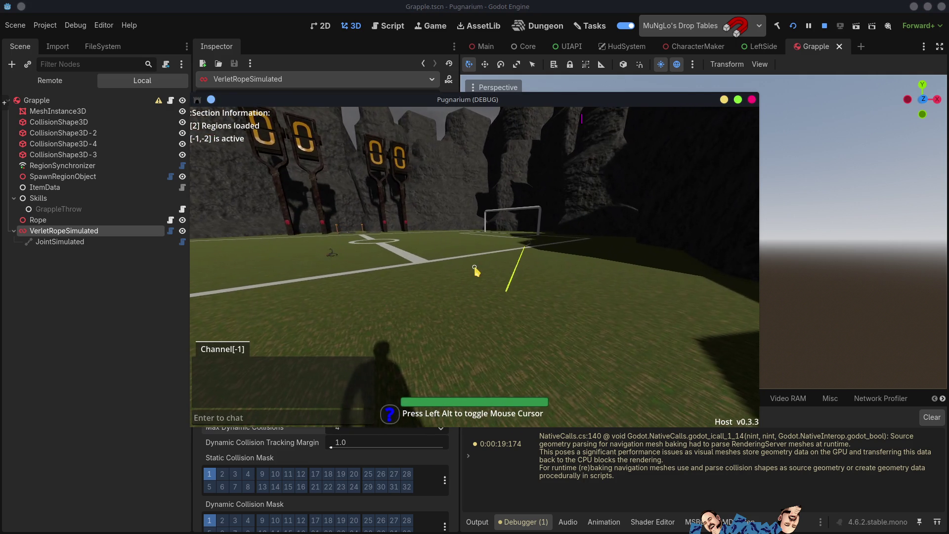
key(F8)
click(318, 412)
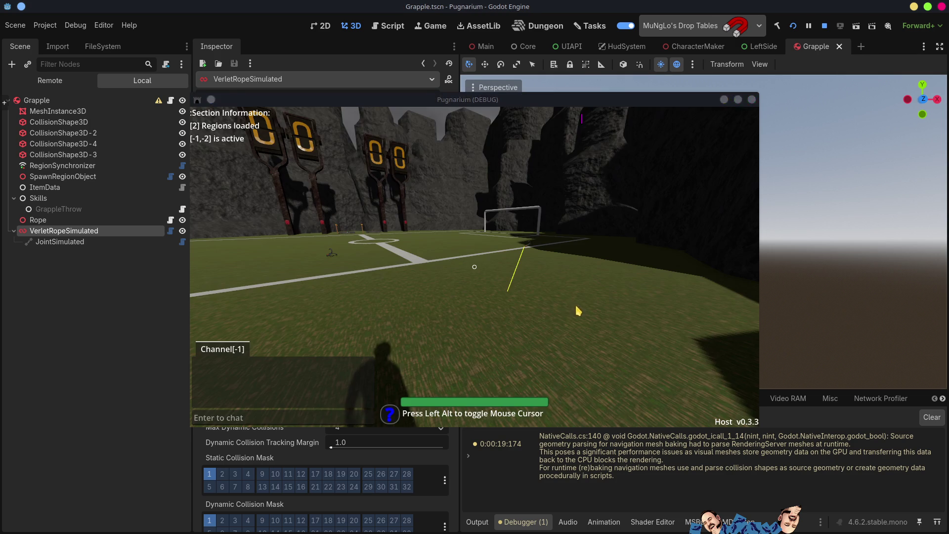
Step: Throw two grapple ropes across the field, then bring the editor back to the front
click(493, 299)
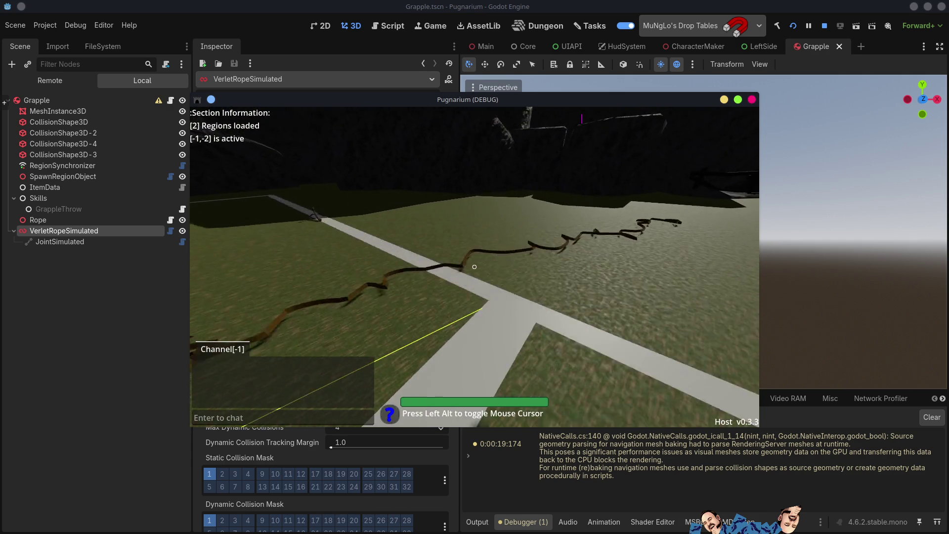
click(475, 266)
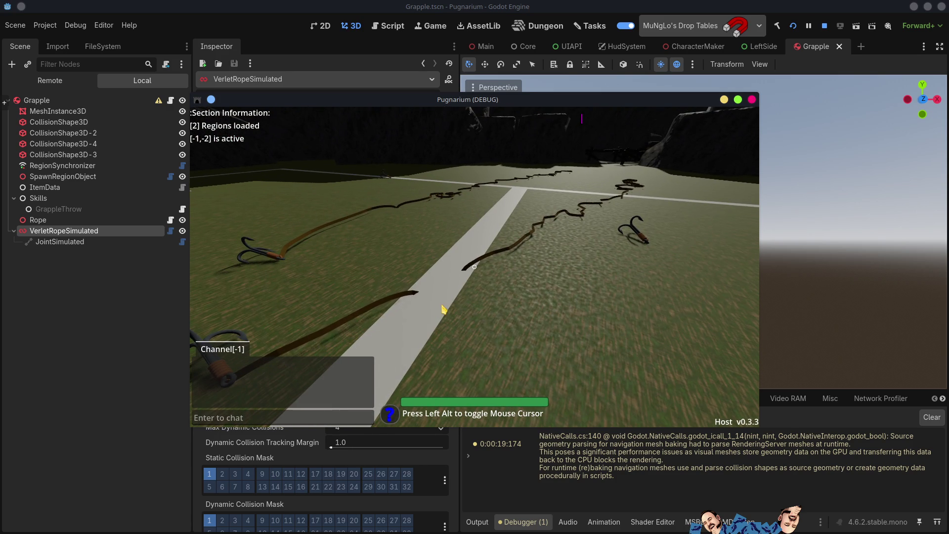
key(alt+Tab)
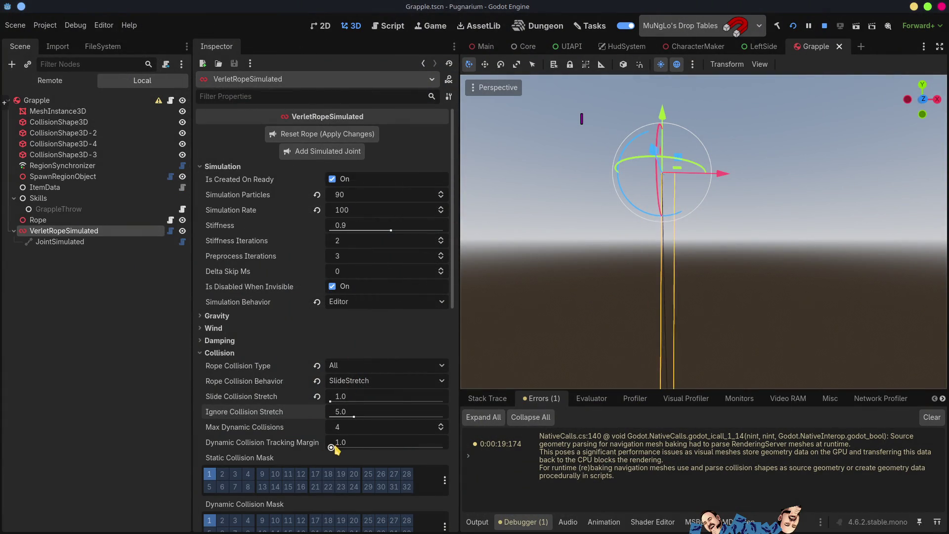
Step: Raise the Dynamic Collision Tracking Margin to 50.082 and test-throw the grapple several times in-game
drag(331, 448, 355, 448)
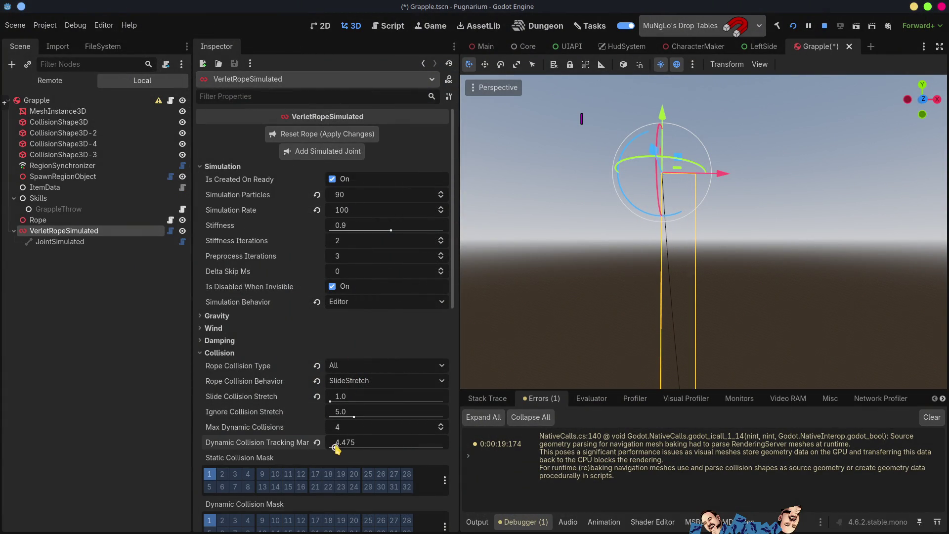
key(alt+Tab)
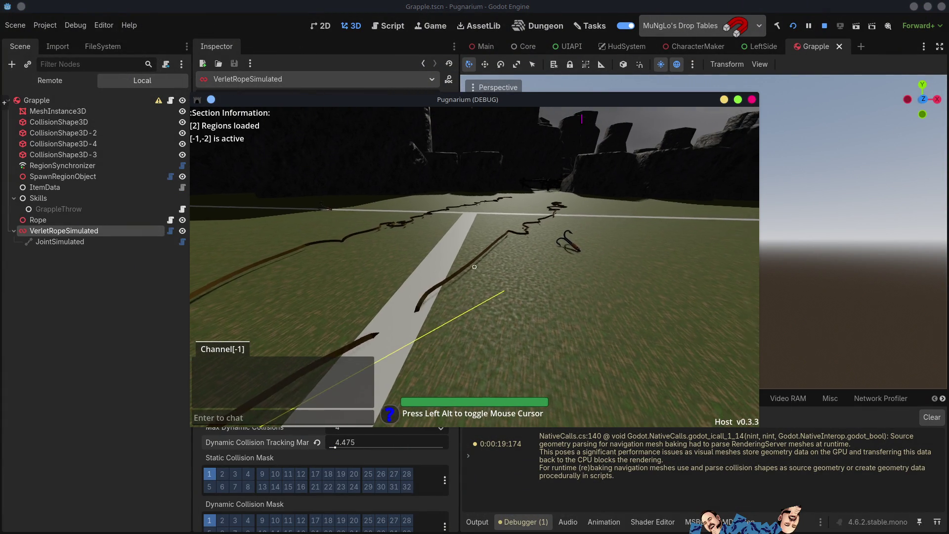
click(475, 267)
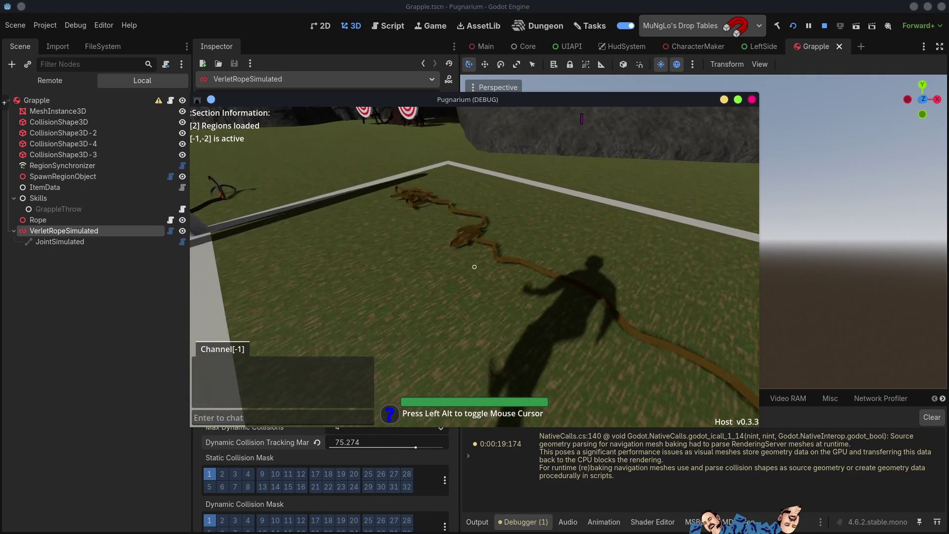
click(475, 267)
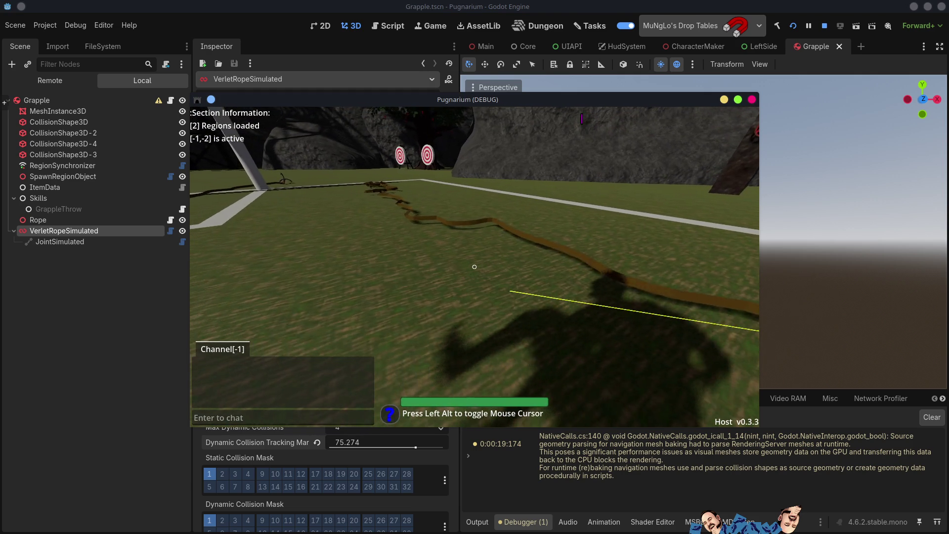
key(F8)
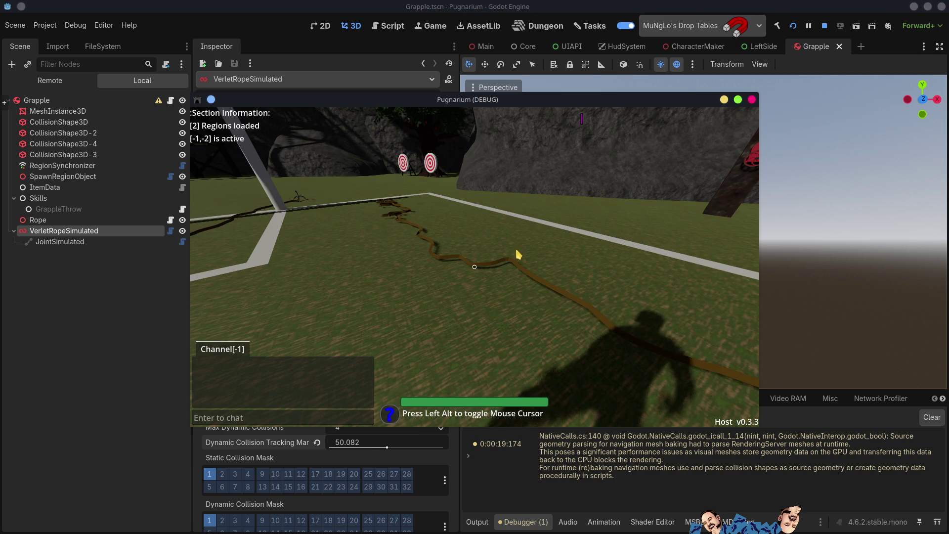
click(475, 267)
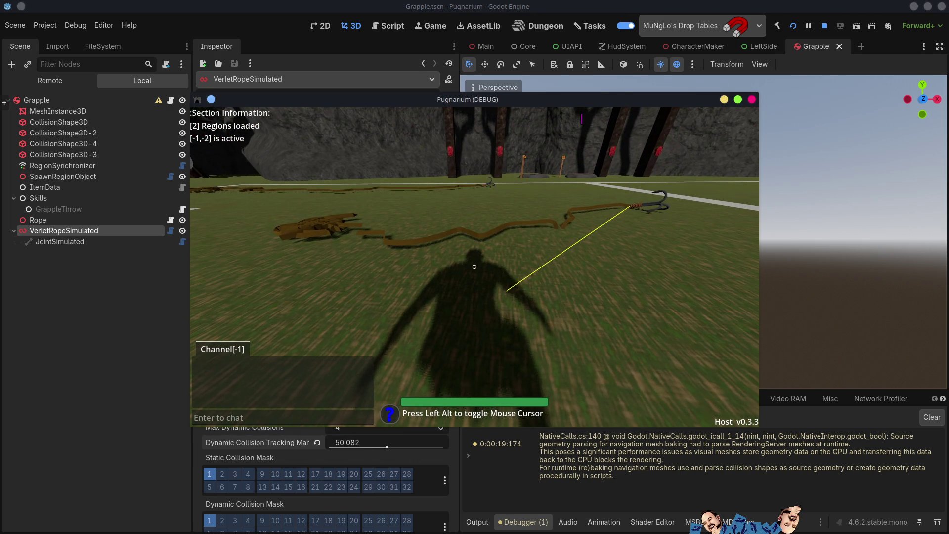
key(alt+Tab)
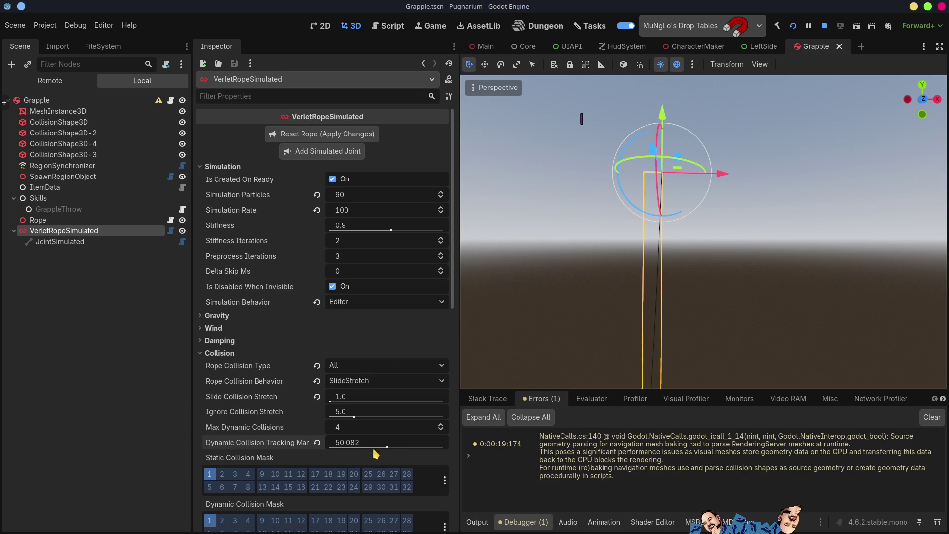
Step: Lower the tracking margin to 20.546, save the Grapple scene, and throw the grapple twice in-game
drag(377, 450, 364, 451)
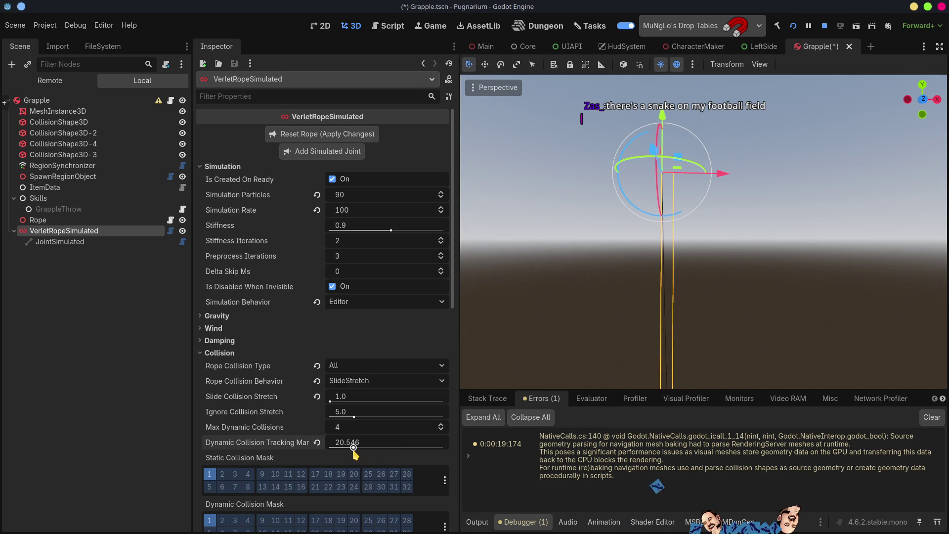
key(ctrl+s)
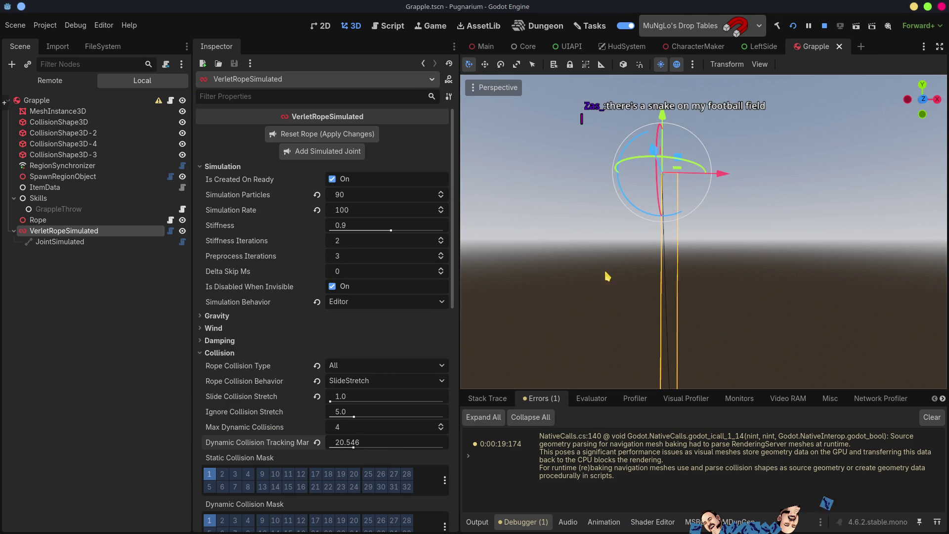
key(alt+Tab)
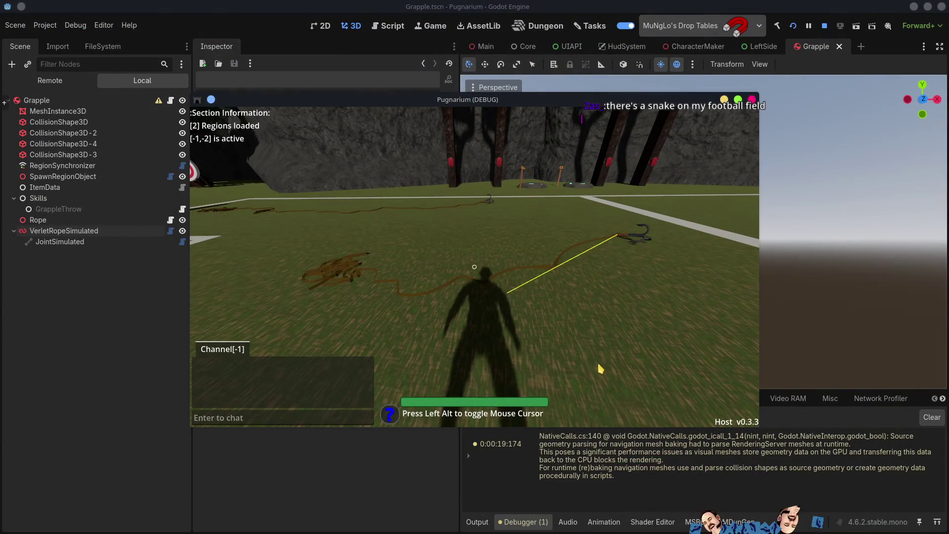
click(600, 368)
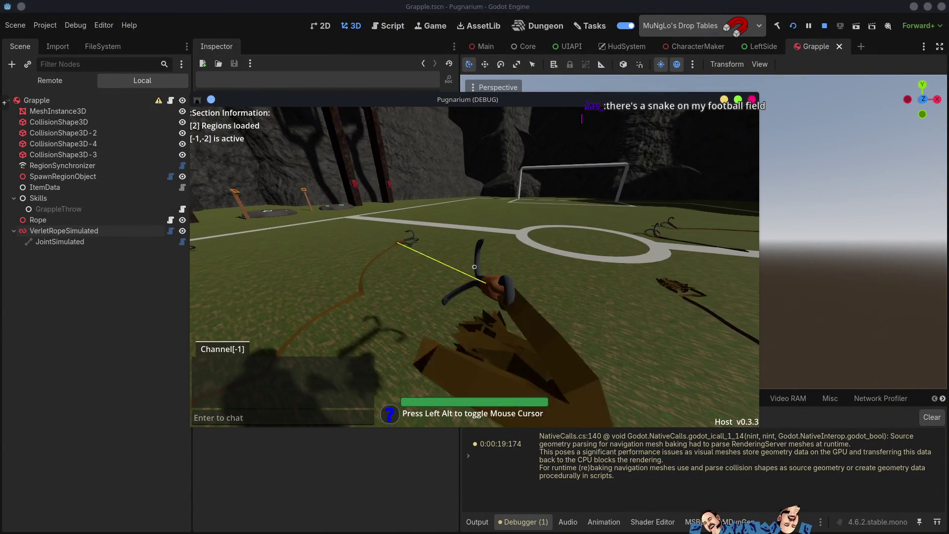
click(474, 267)
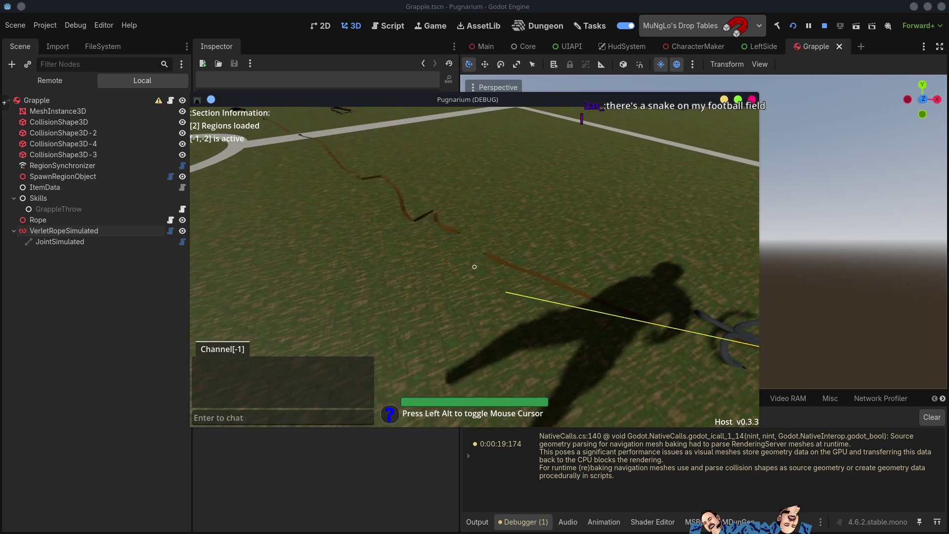
key(alt+Tab)
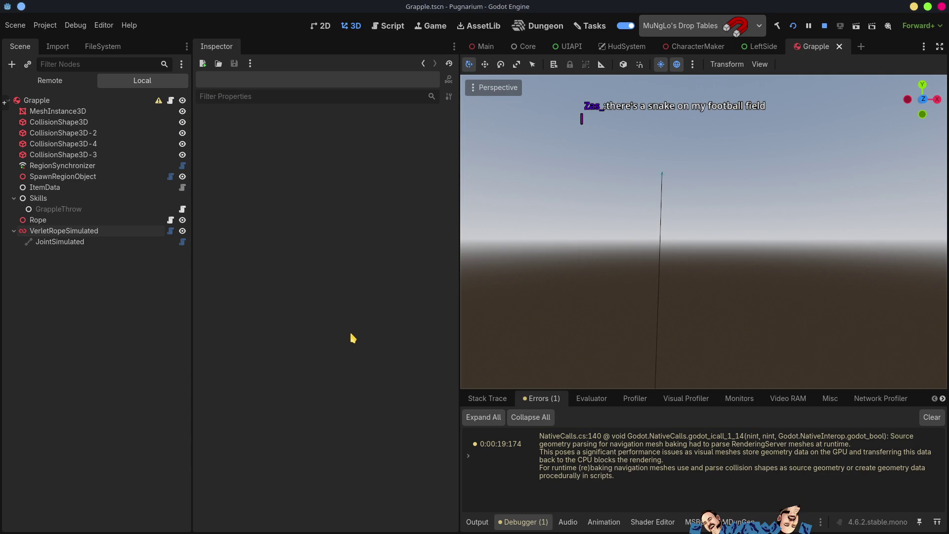
Step: On VerletRopeSimulated, raise the tracking margin to about 30.102, throw once more, and close the game
click(61, 231)
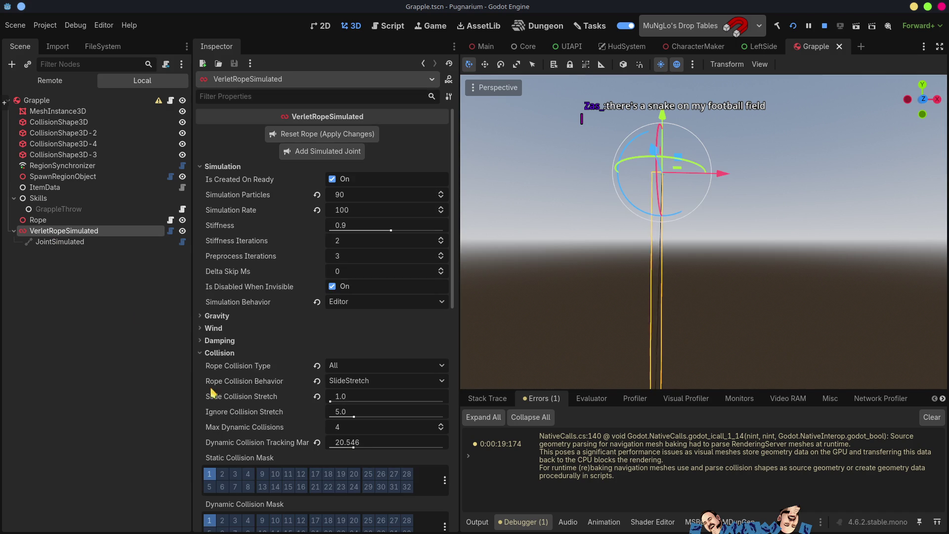
click(354, 447)
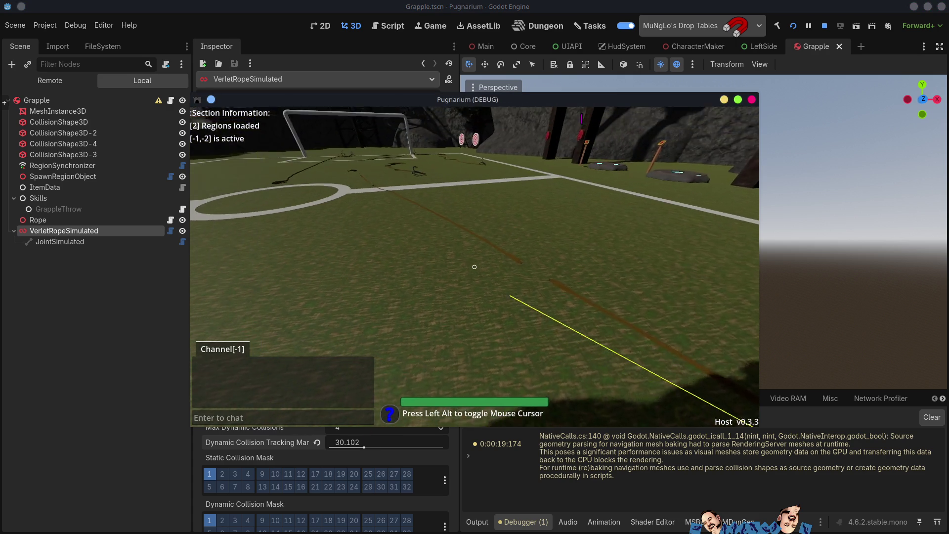
click(475, 267)
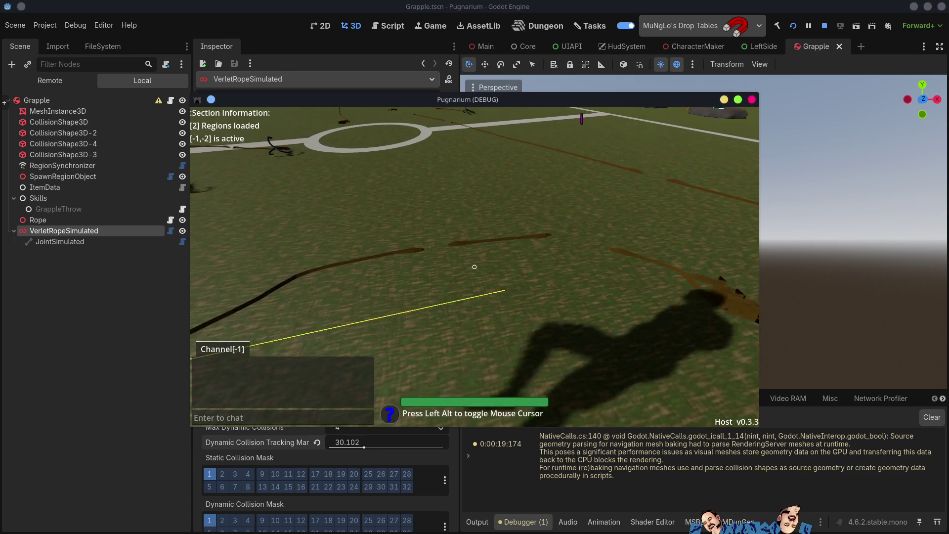
key(F8)
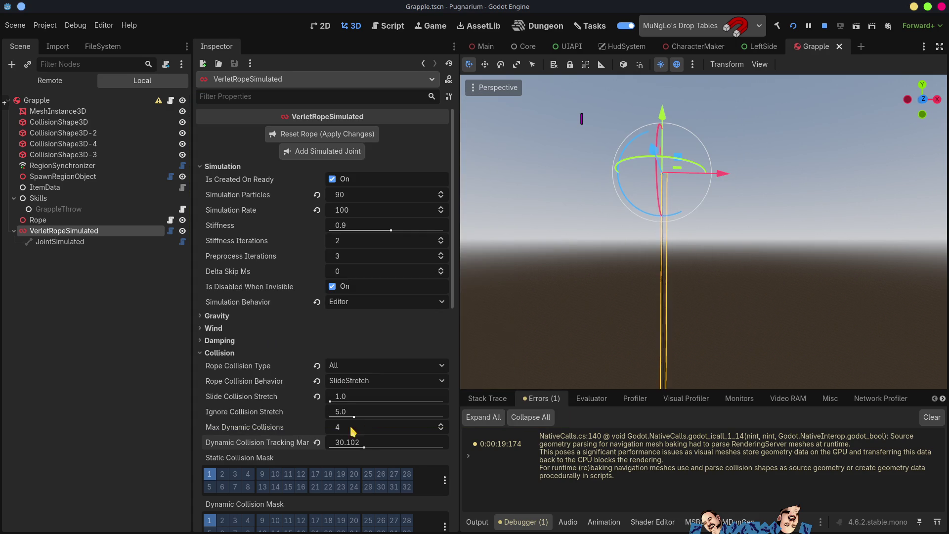
Step: Raise Max Dynamic Collisions above 50, launch the game, throw the grapple, then stop it
drag(343, 430, 376, 430)
key(F5)
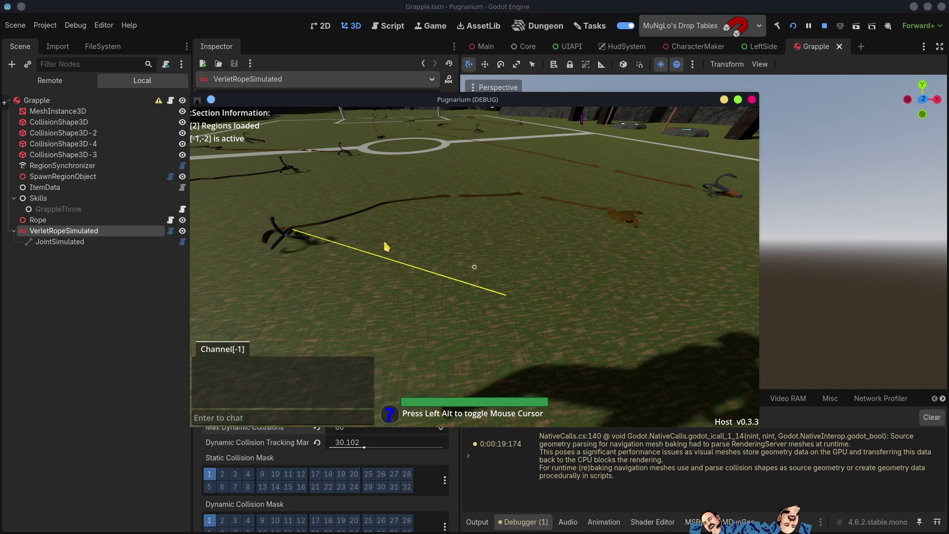
click(474, 267)
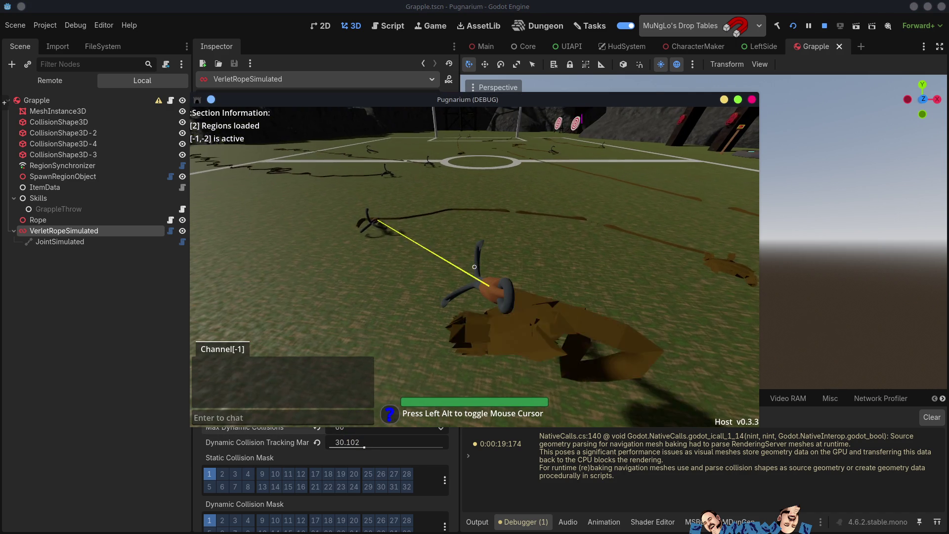
click(473, 267)
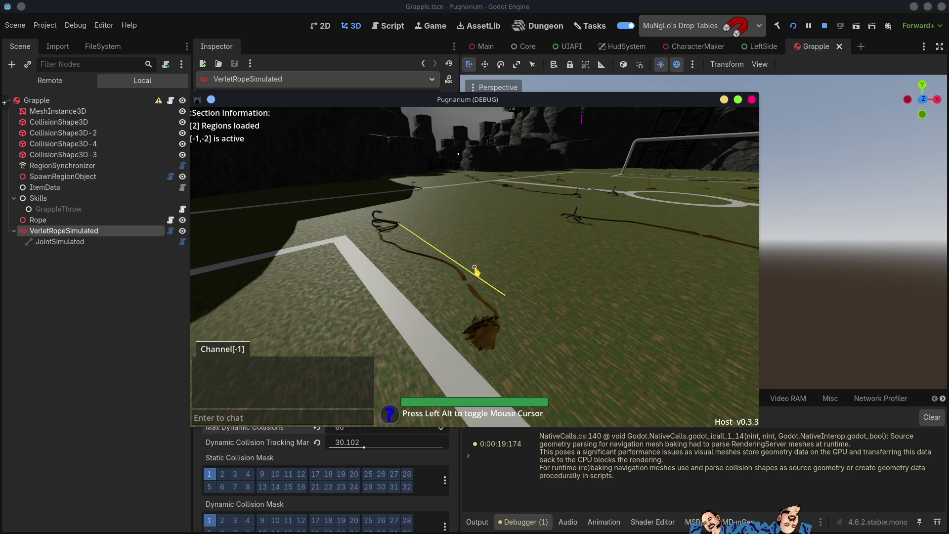
click(824, 27)
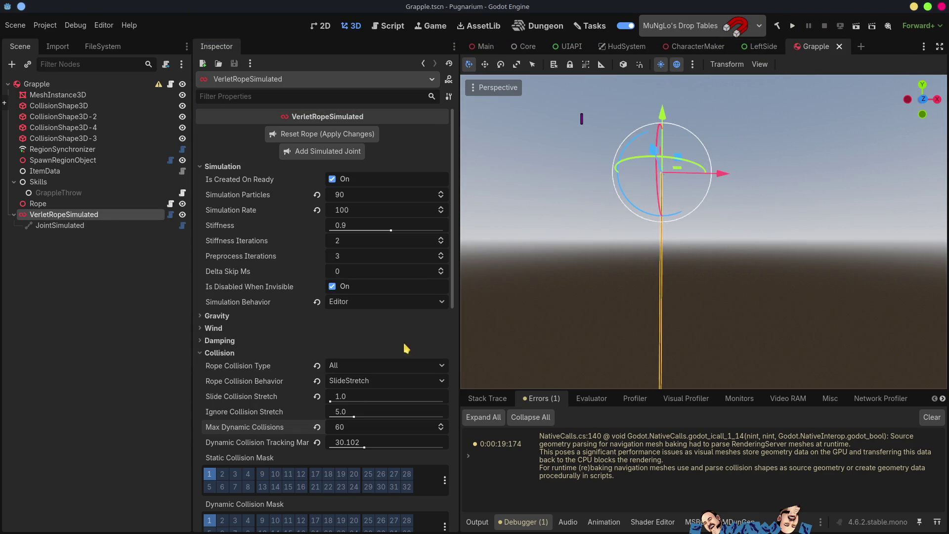
Step: Bump Max Dynamic Collisions to 64, rerun the game, start a host session and pick a character
click(442, 425)
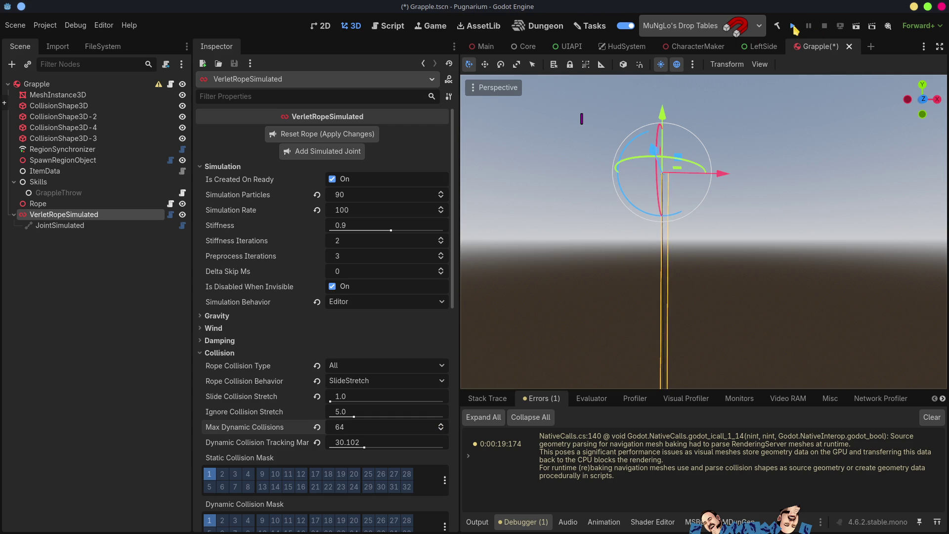
click(793, 27)
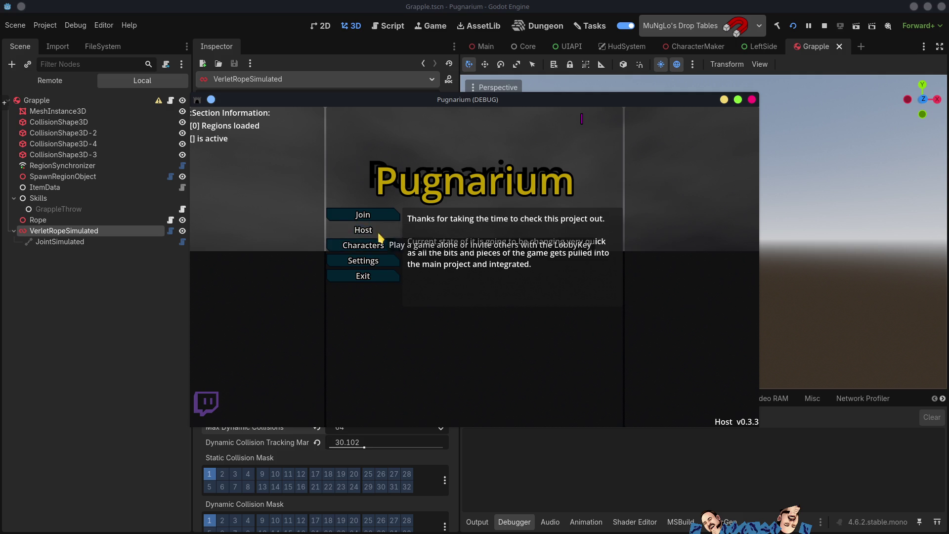
click(363, 230)
click(423, 220)
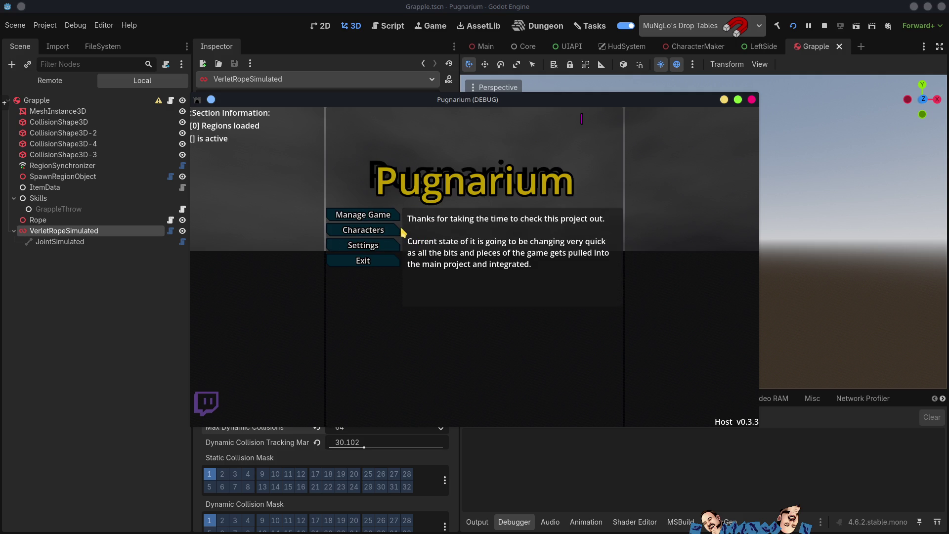
click(401, 231)
click(475, 220)
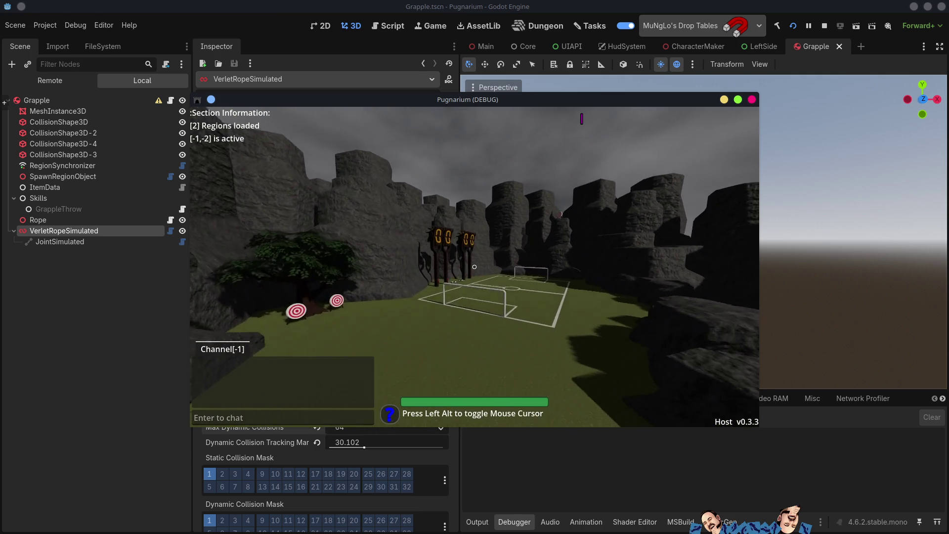
Step: Throw the grapple rope toward the goal three times, then free the mouse from the game
click(474, 267)
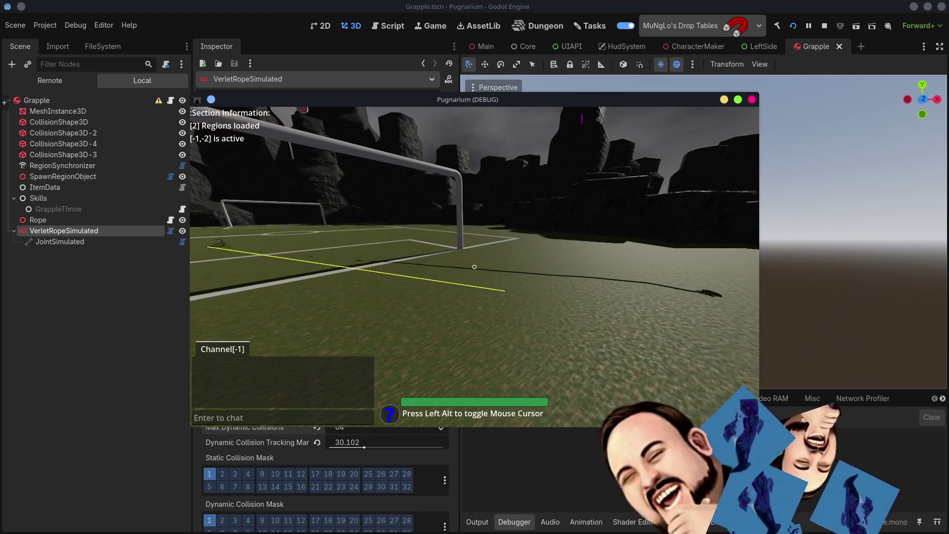
click(474, 267)
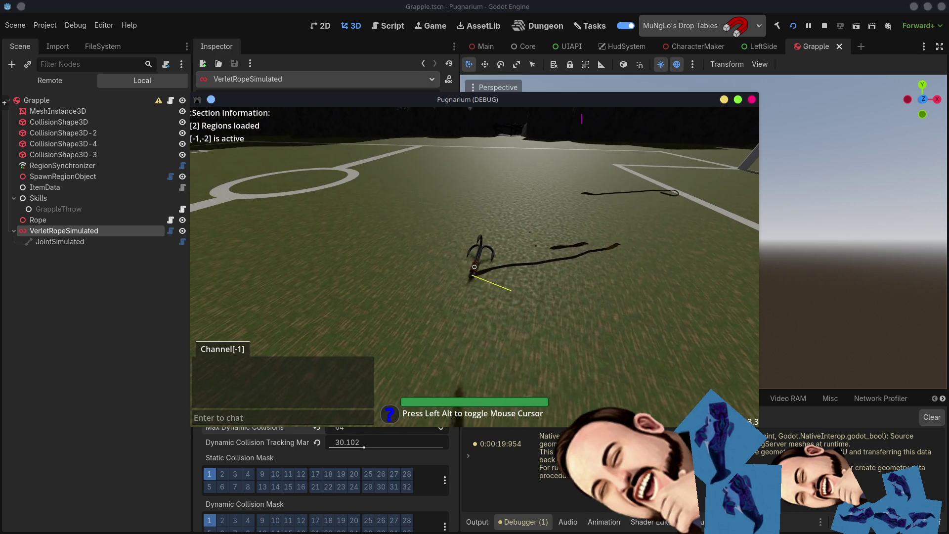
click(474, 267)
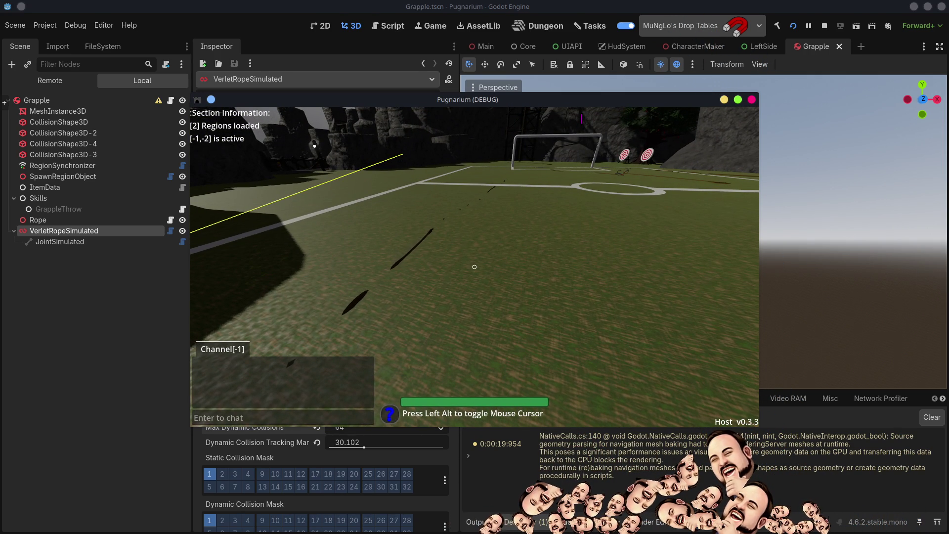
key(alt)
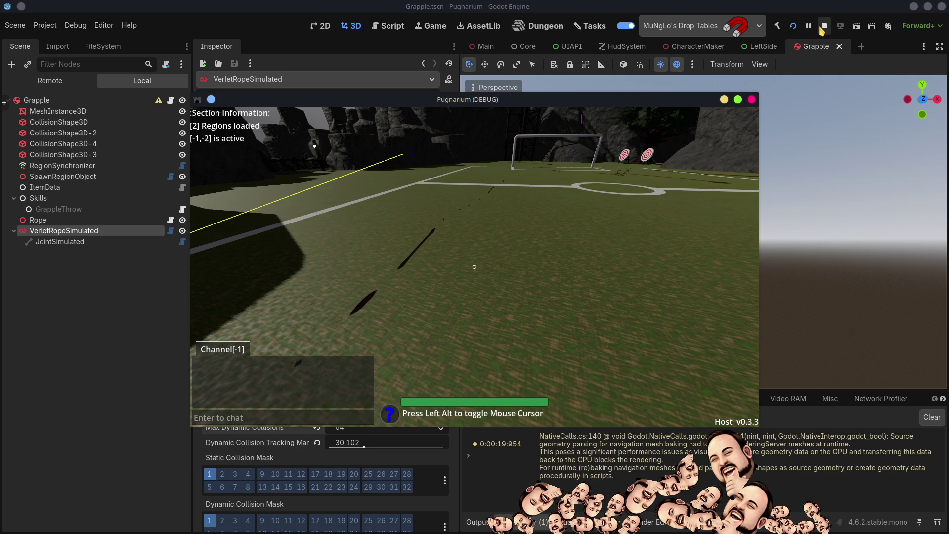
Step: Stop the game and set Max Dynamic Collisions back to 4
click(823, 25)
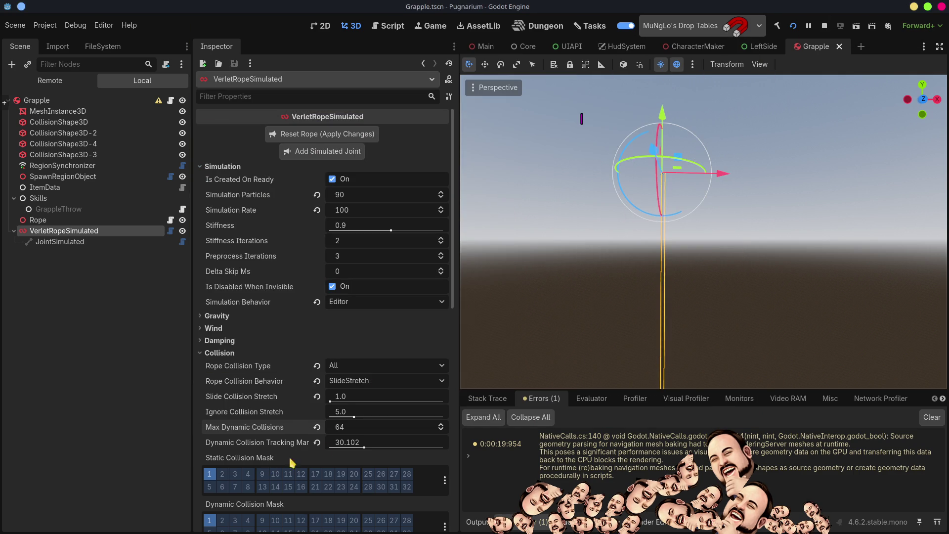
click(336, 427)
text(4)
key(Return)
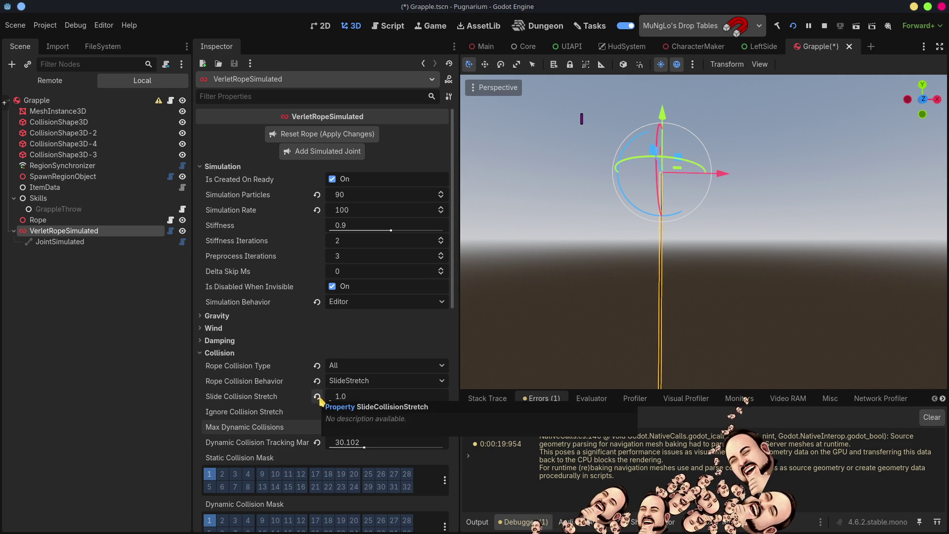
Step: Keep Slide Collision Stretch at 1.0 and Rope Collision Type at All; raise the tracking margin to 40.526
click(318, 397)
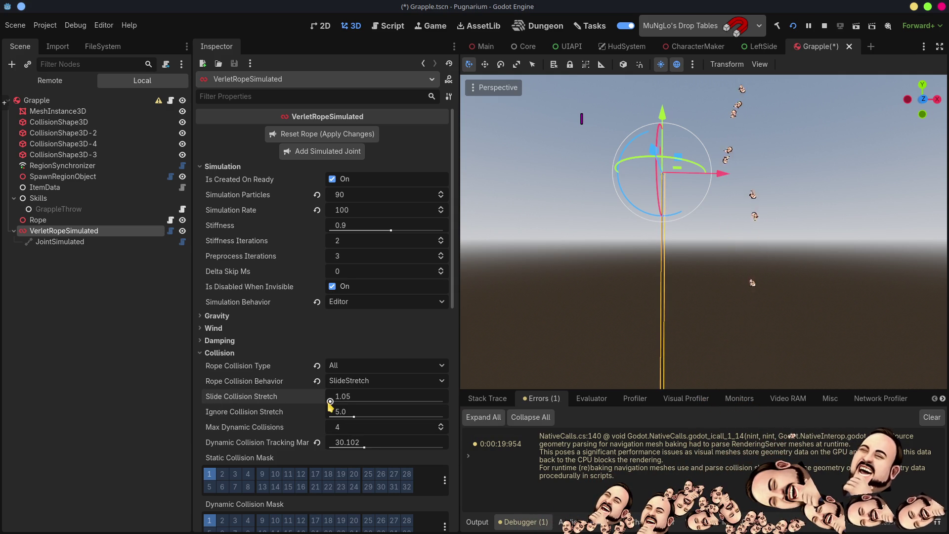
drag(330, 401, 298, 404)
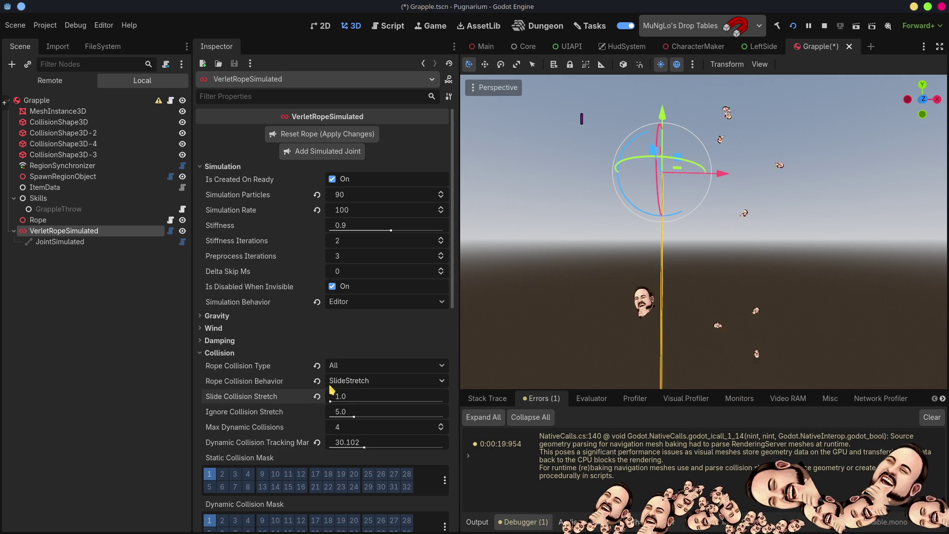
click(335, 368)
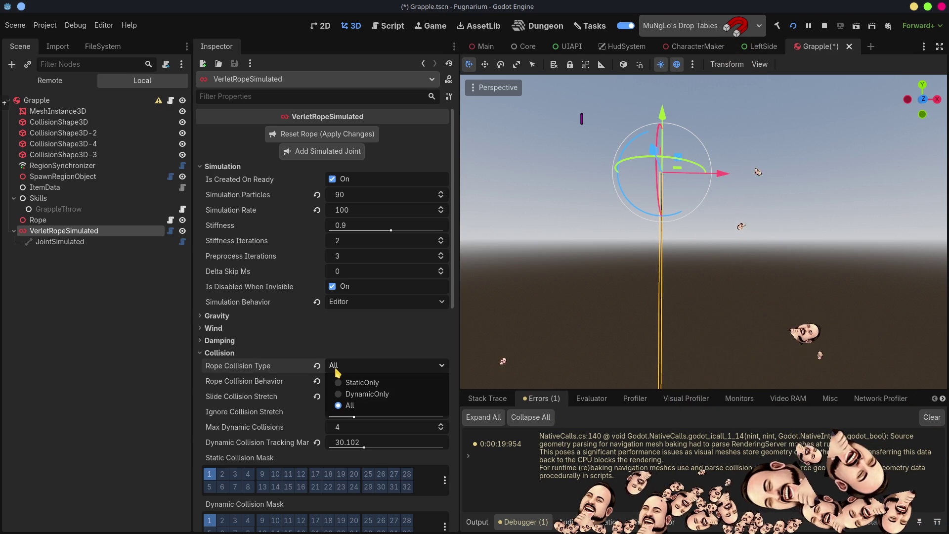
click(335, 368)
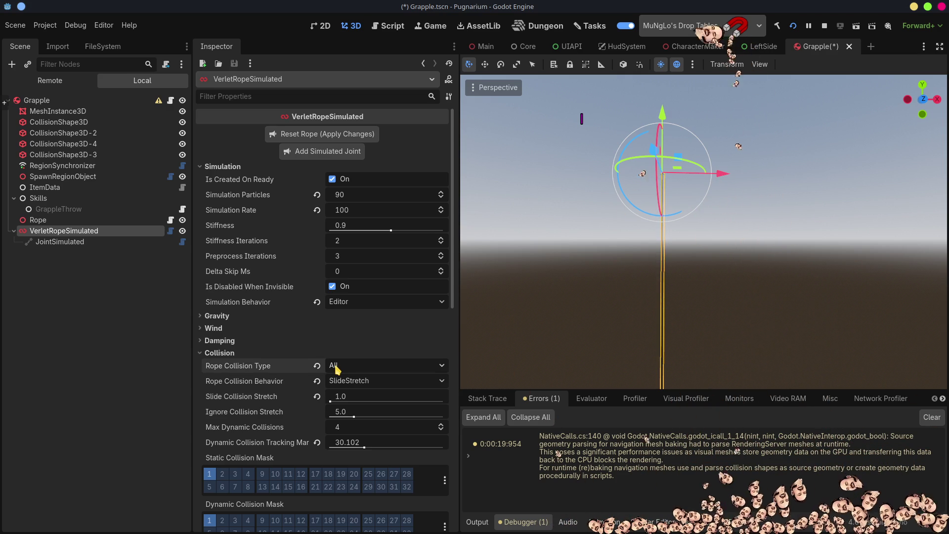
click(336, 368)
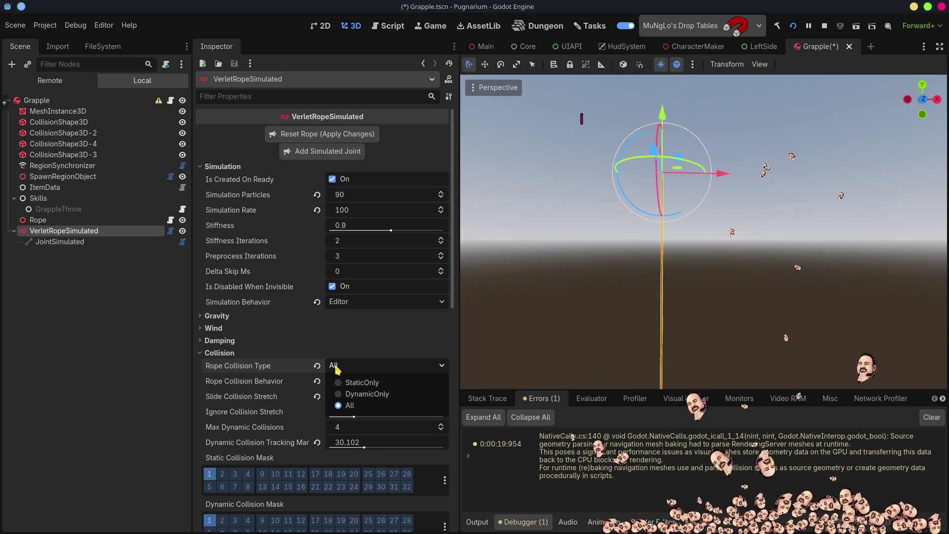
click(336, 368)
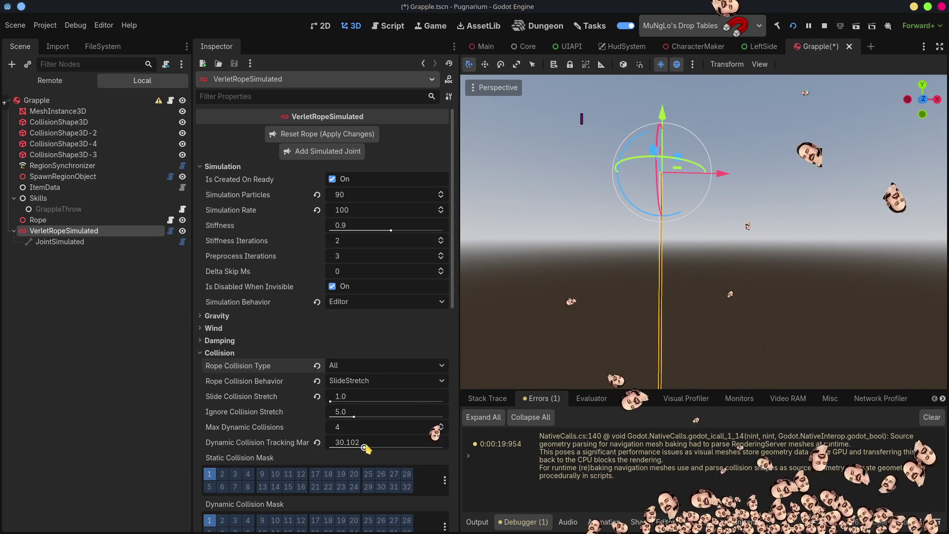
drag(365, 447, 376, 448)
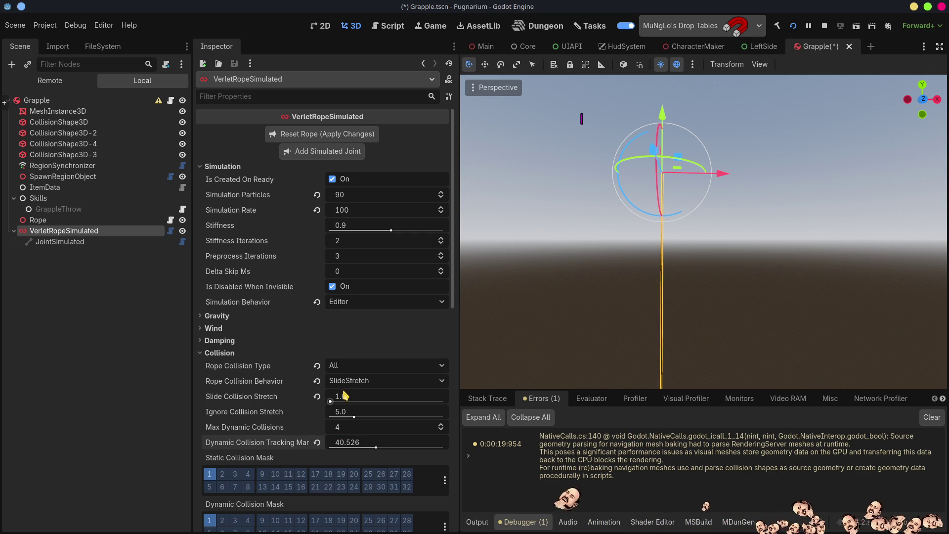
Step: Switch the rope's Rope Collision Type from All to StaticOnly
scroll(317, 424, down, 3)
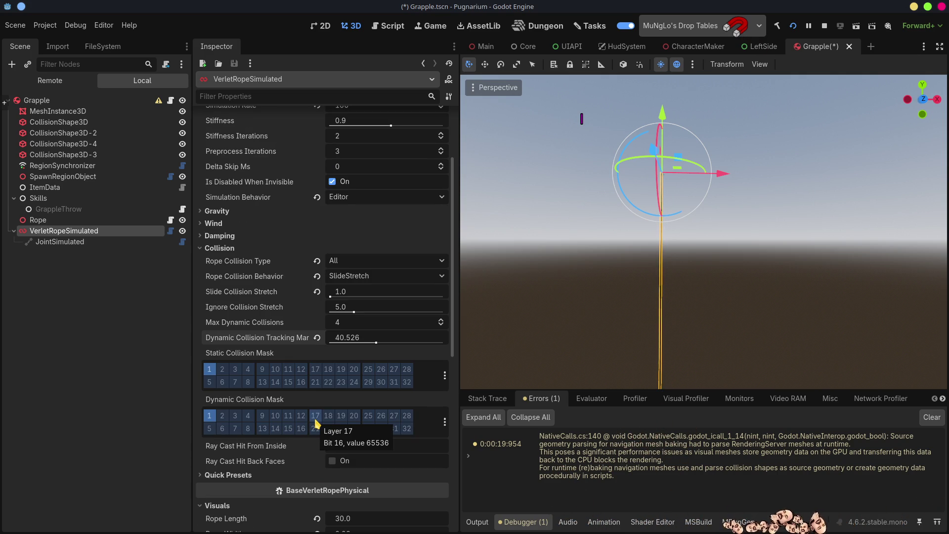
scroll(316, 423, up, 2)
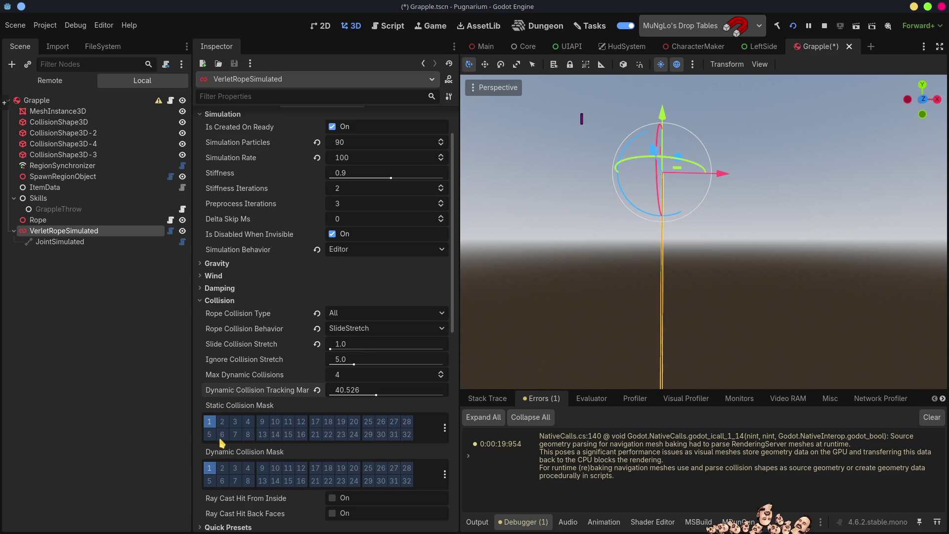
click(349, 315)
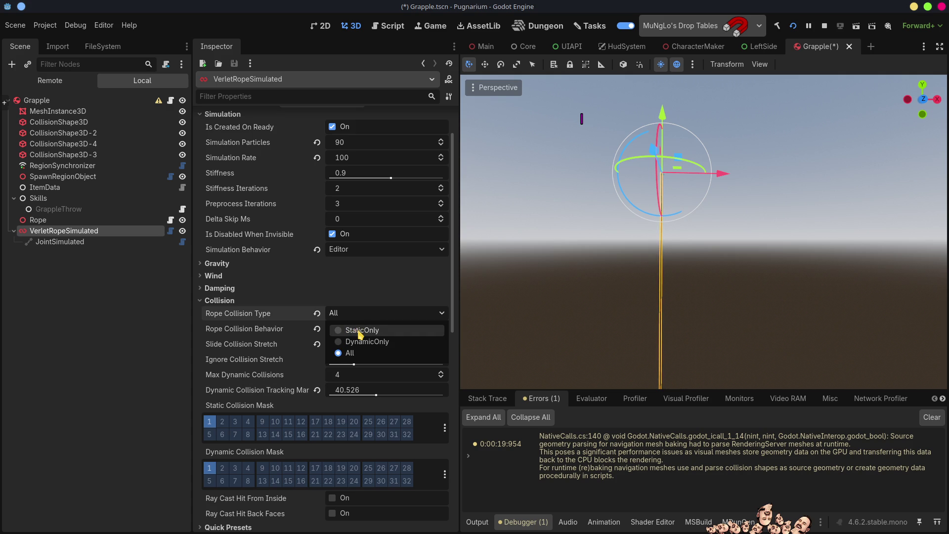
click(352, 330)
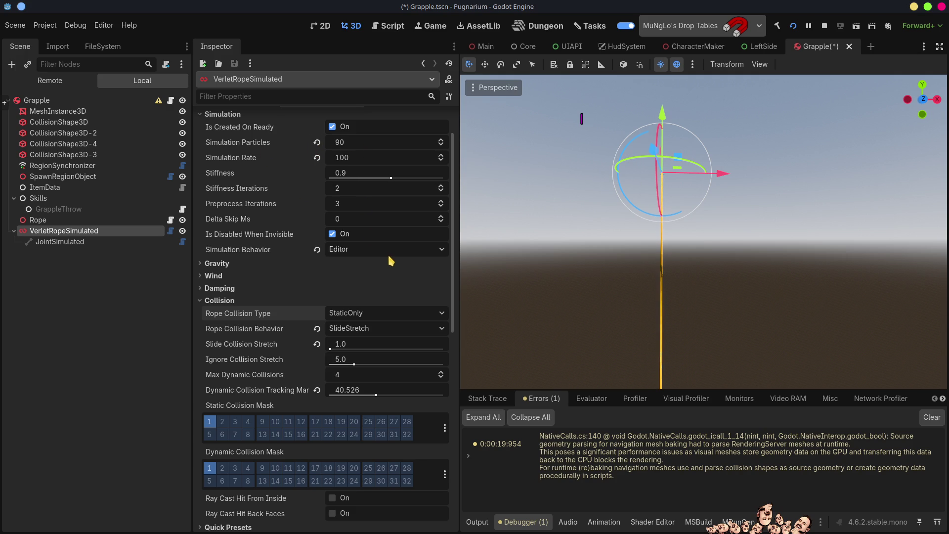
scroll(390, 260, up, 2)
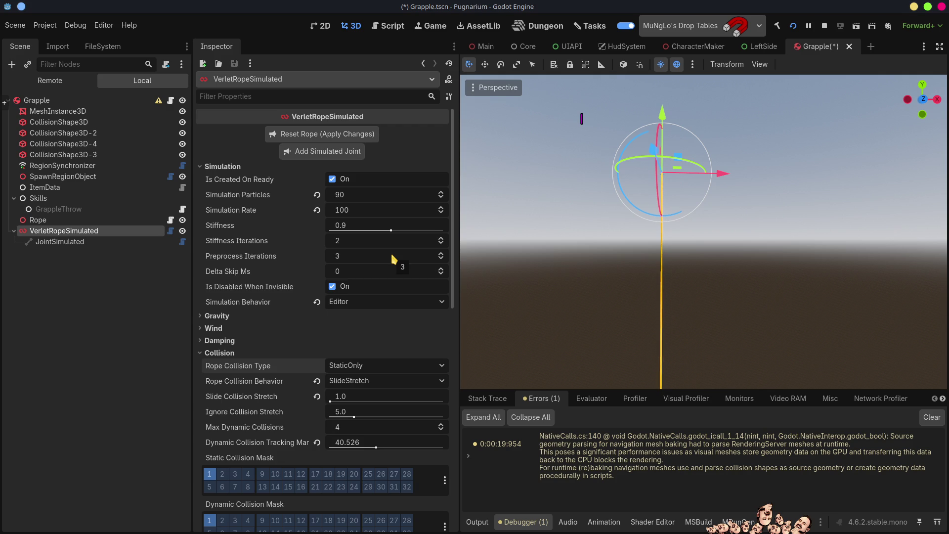
Step: Reset the rope, set VerletRopeSimulated's Rope Length to 15, and begin editing Simulation Particles
click(363, 134)
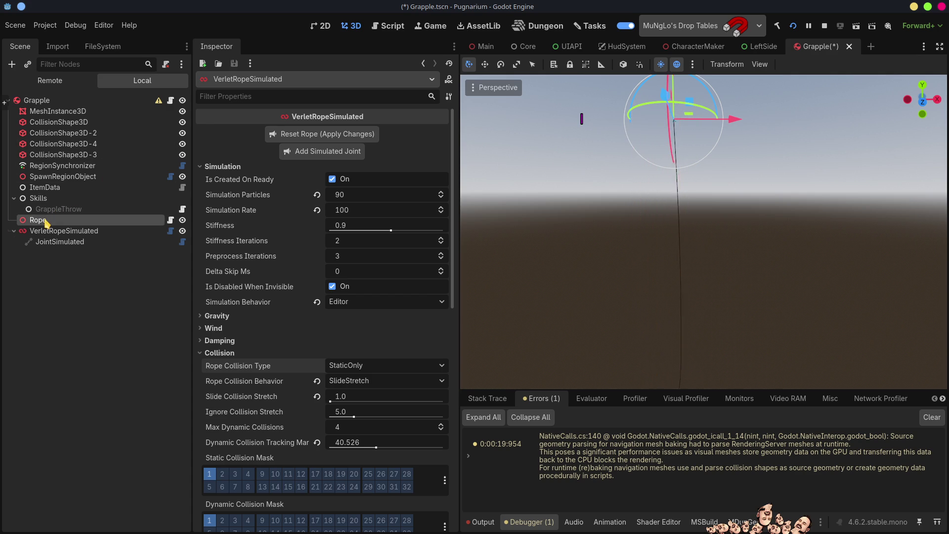
click(46, 221)
click(48, 232)
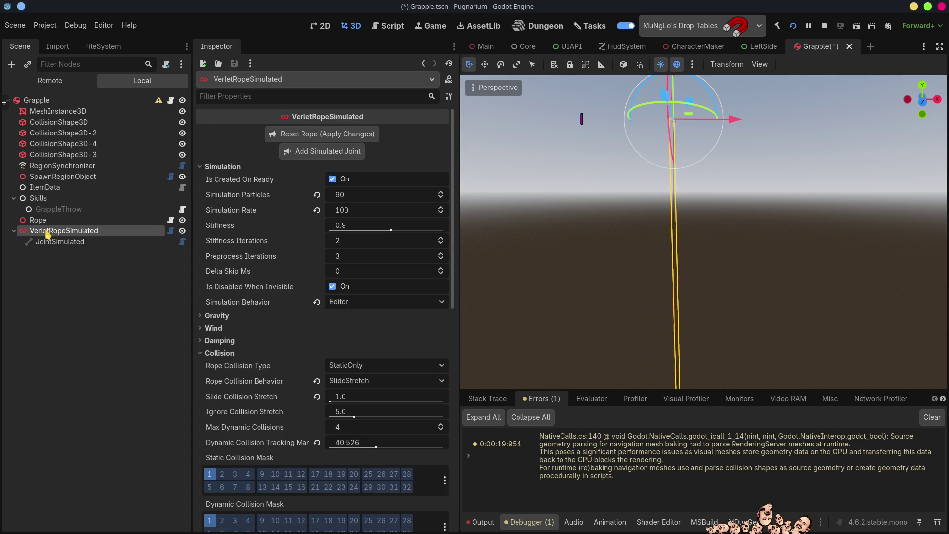
scroll(319, 414, down, 6)
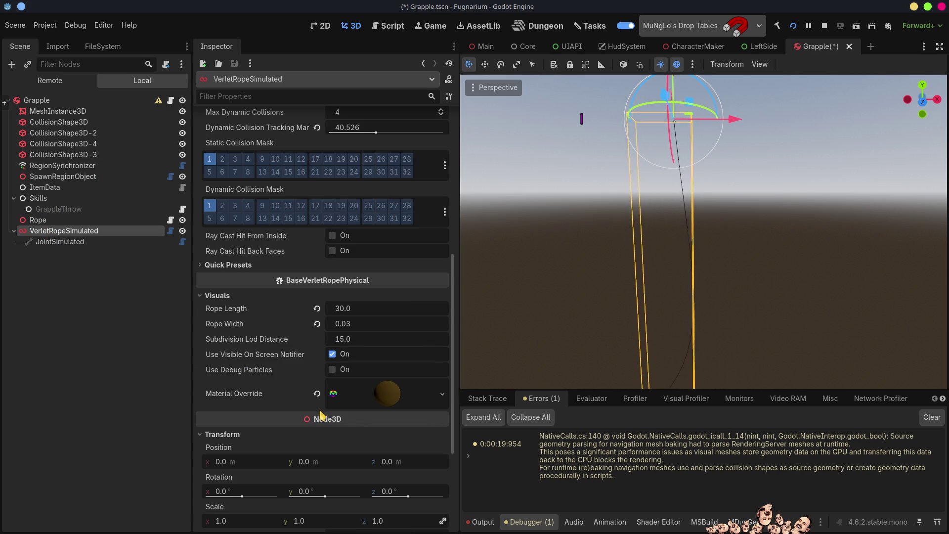
click(345, 309)
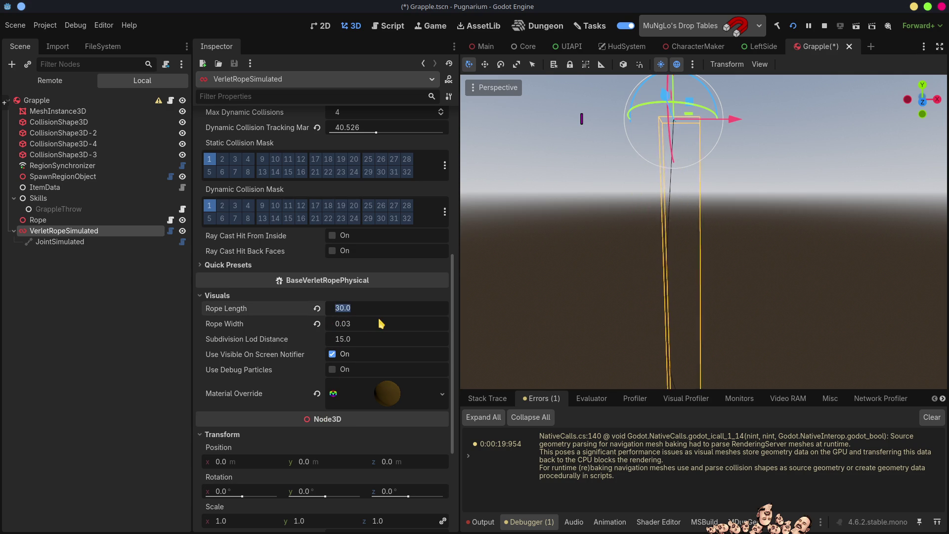
text(15)
key(Return)
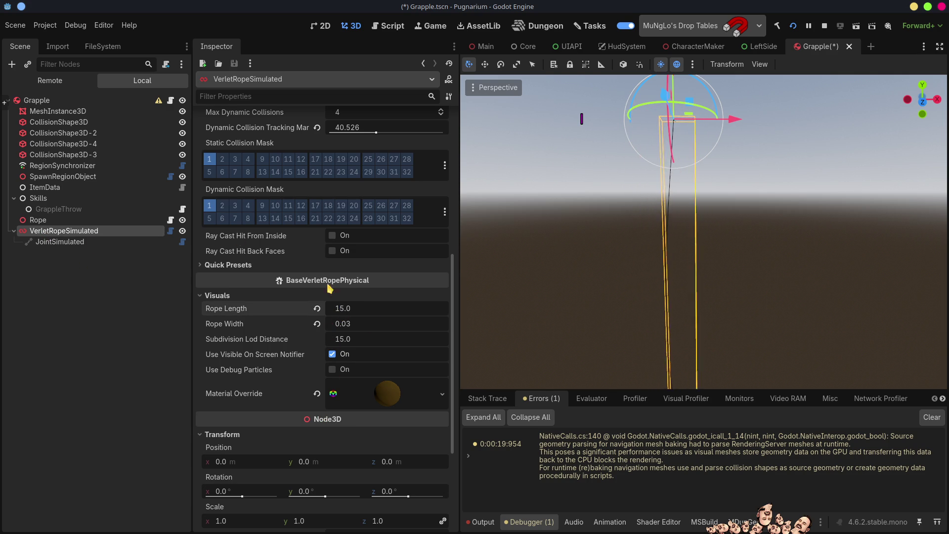
scroll(346, 283, up, 6)
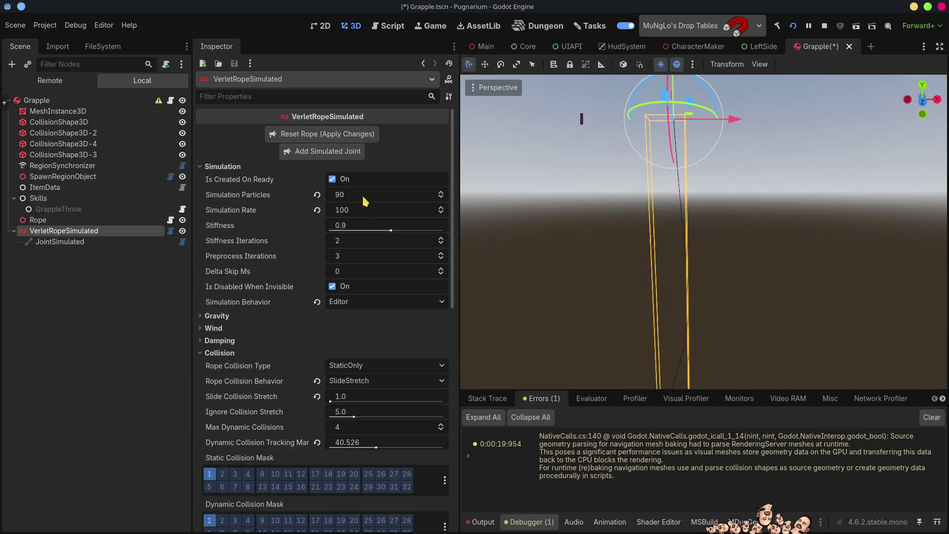
click(360, 193)
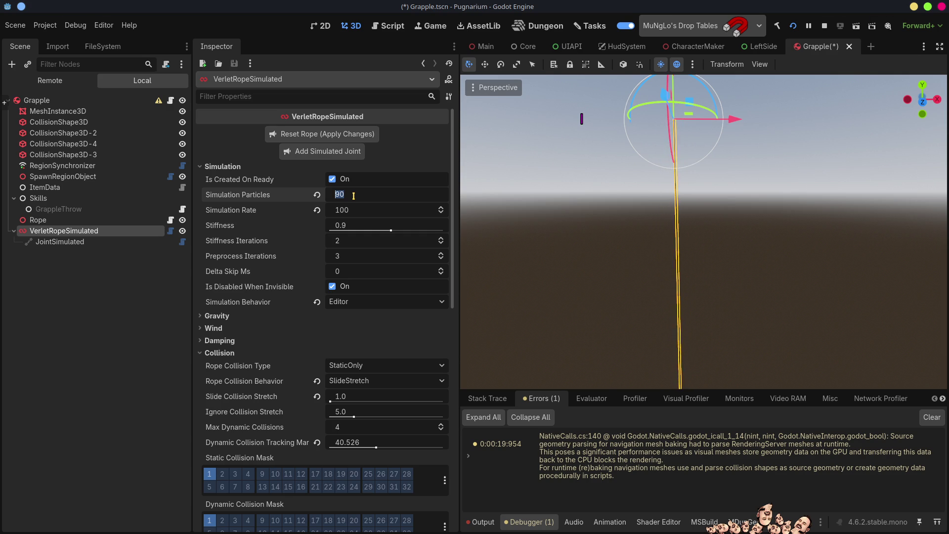
text(300)
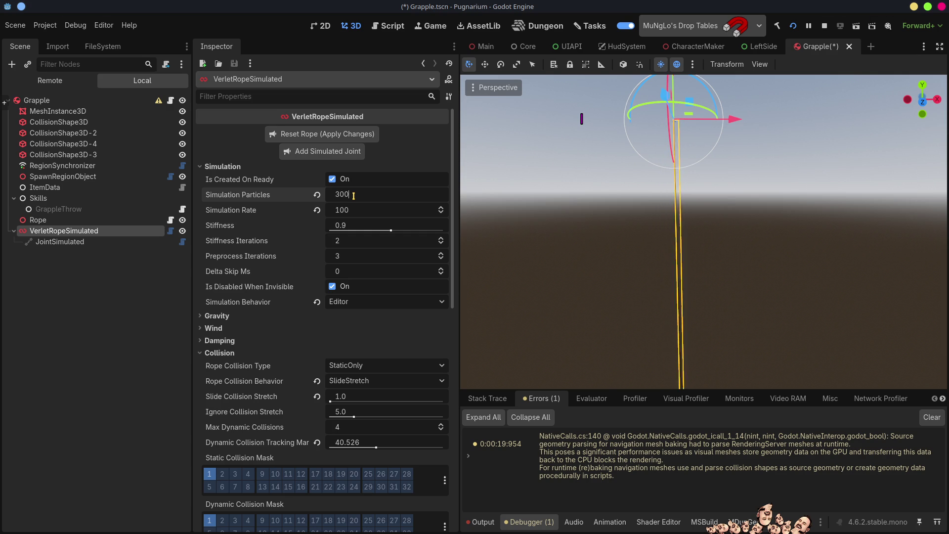
Step: Save the Grapple scene, finish the simulation particle edit, try the rope in-game, then close Pugnarium
key(ctrl+s)
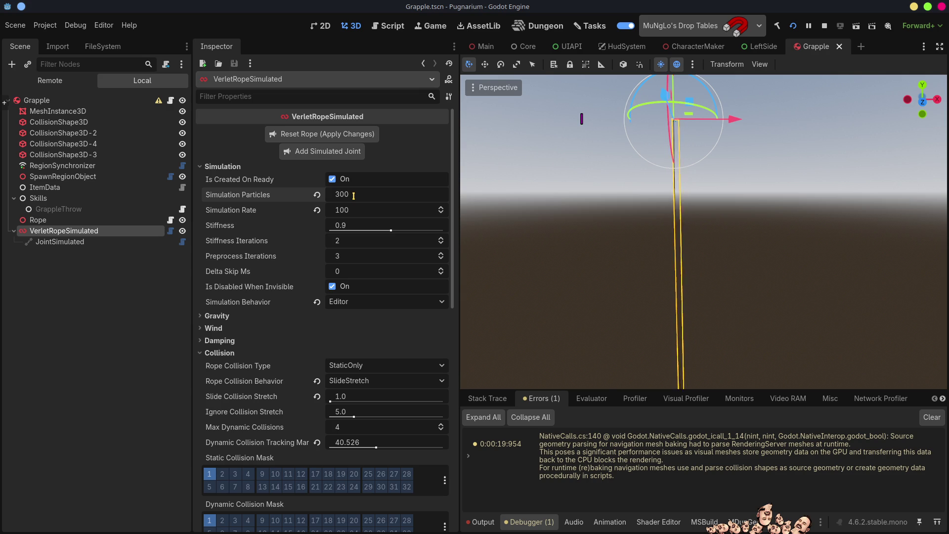
click(407, 193)
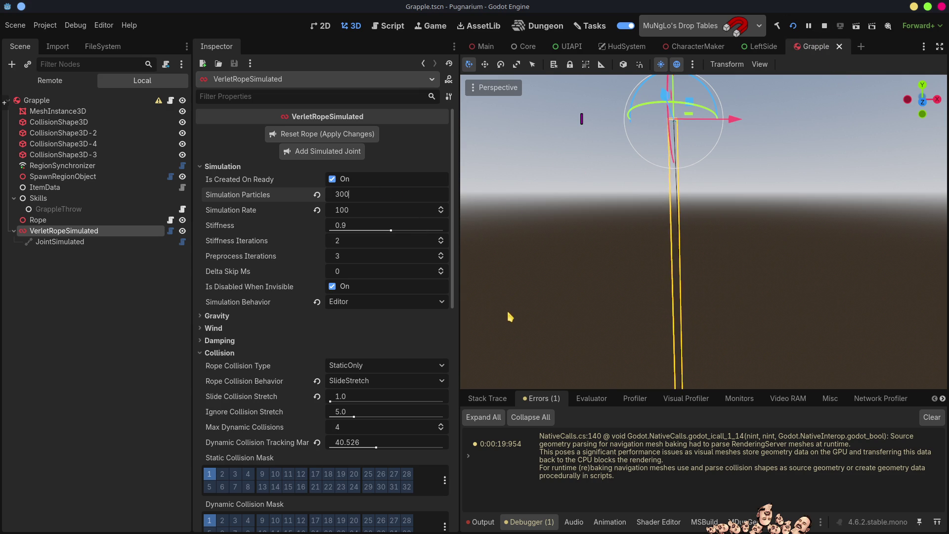
key(alt+Tab)
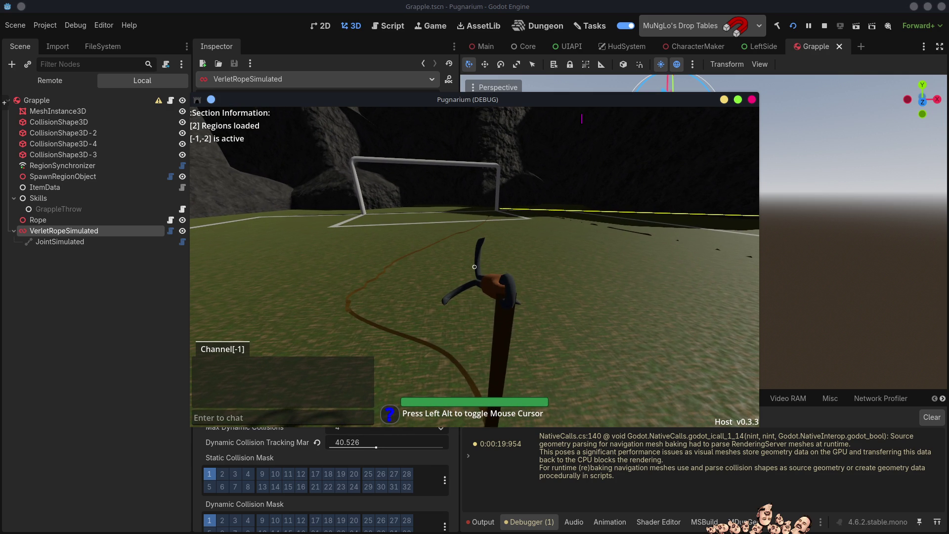
key(F8)
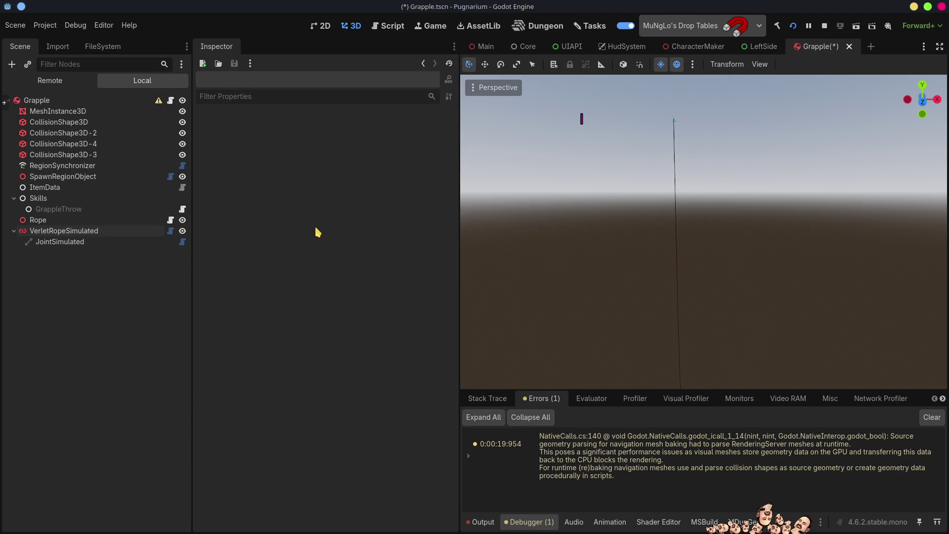
Step: Cycle windows until the VerletRope demo.tscn Godot window is in front
key(alt+Tab)
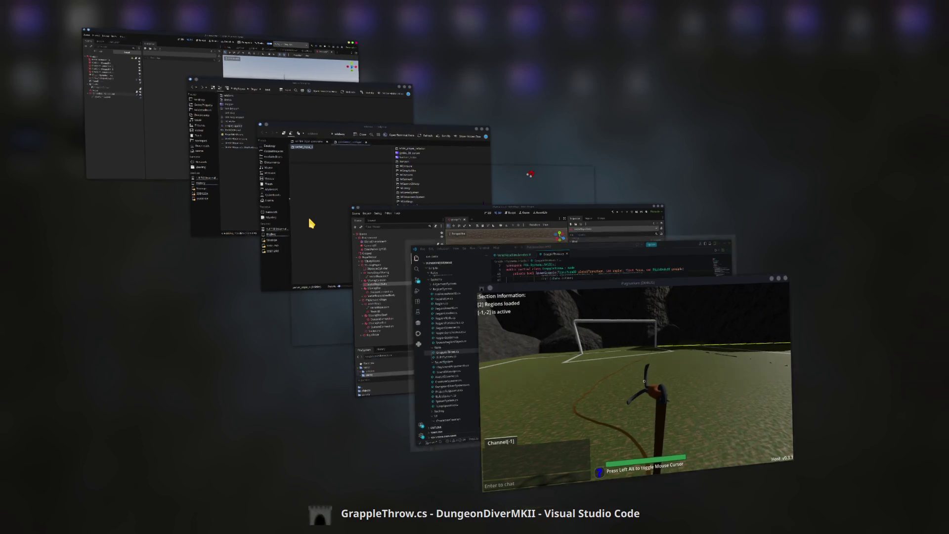
key(alt+Tab)
key(alt+Tab)
key(alt+Tab)
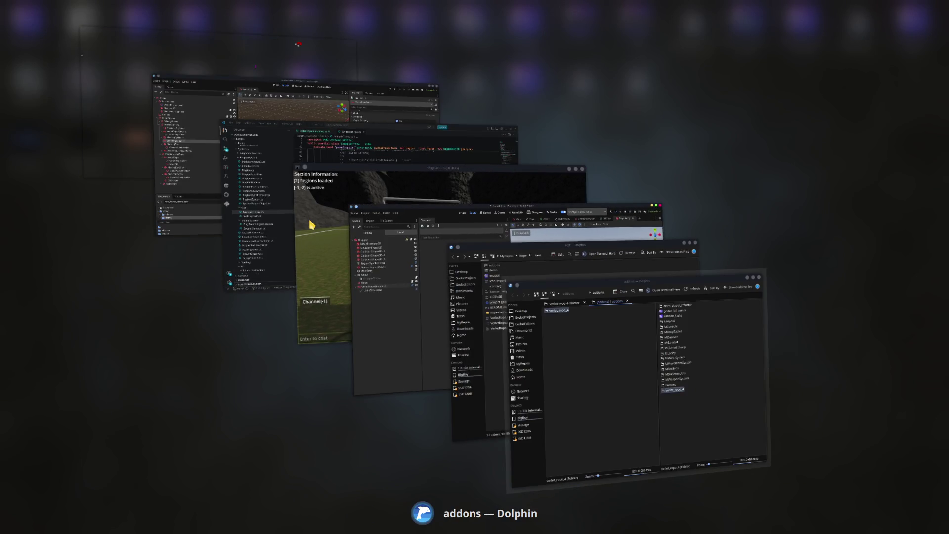
key(alt+Tab)
key(alt+Tab)
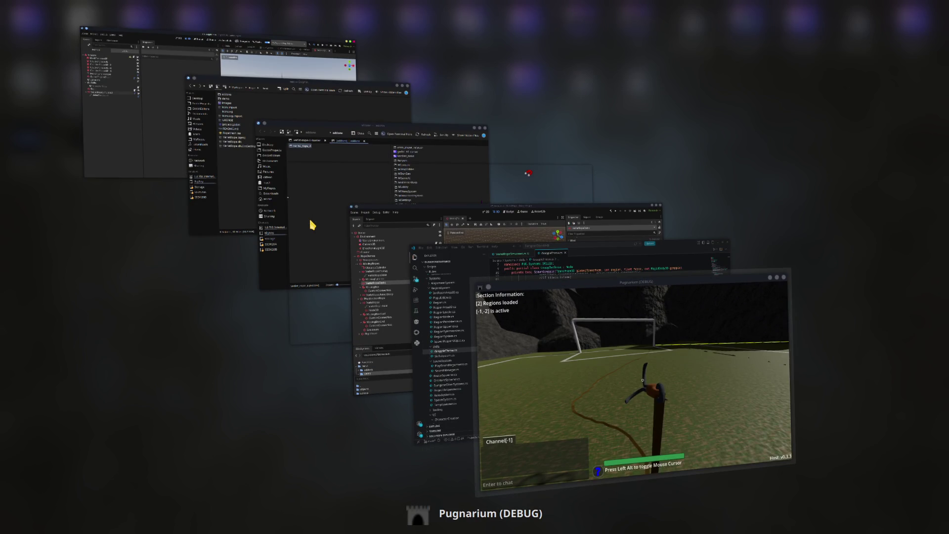
key(alt+Tab)
key(alt+Tab)
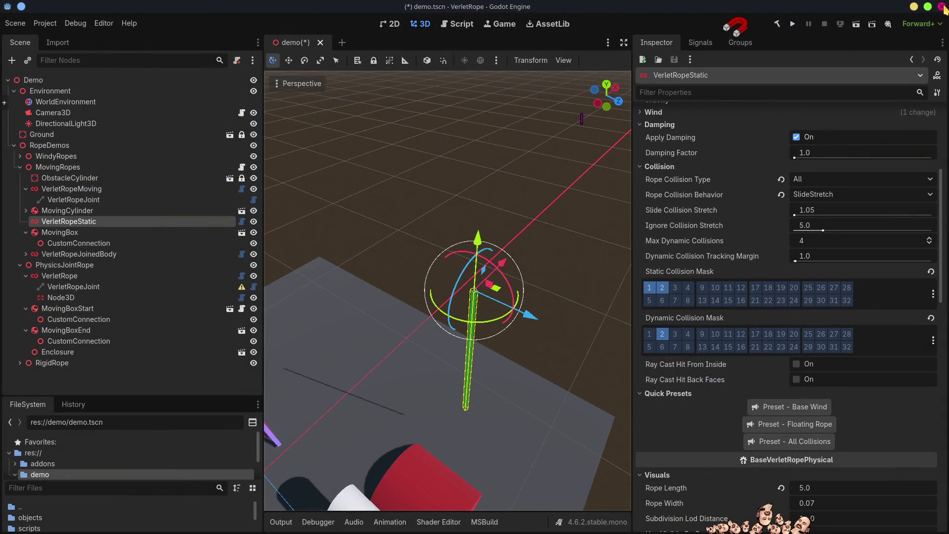
Step: Save and close the VerletRope demo, set the rope's Damping Factor to 4043.478, and run the game
click(941, 7)
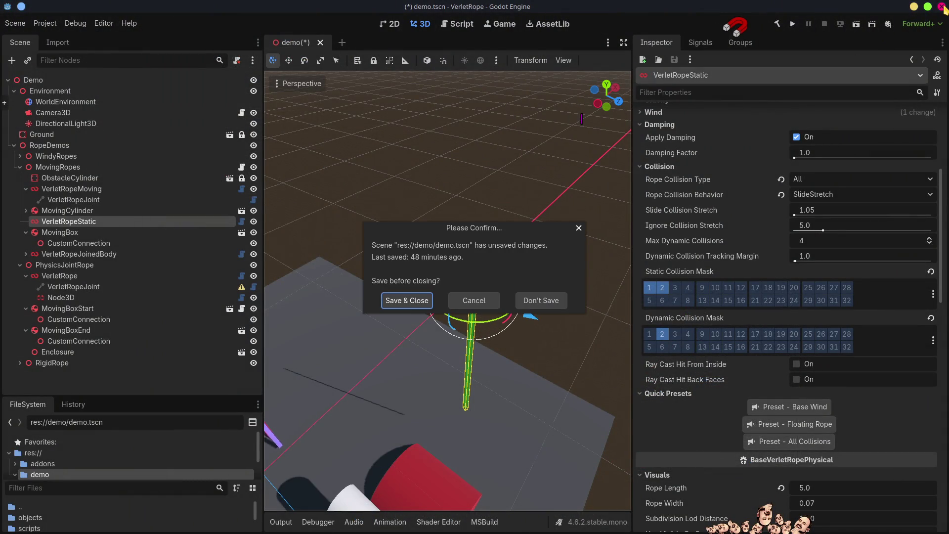
click(405, 300)
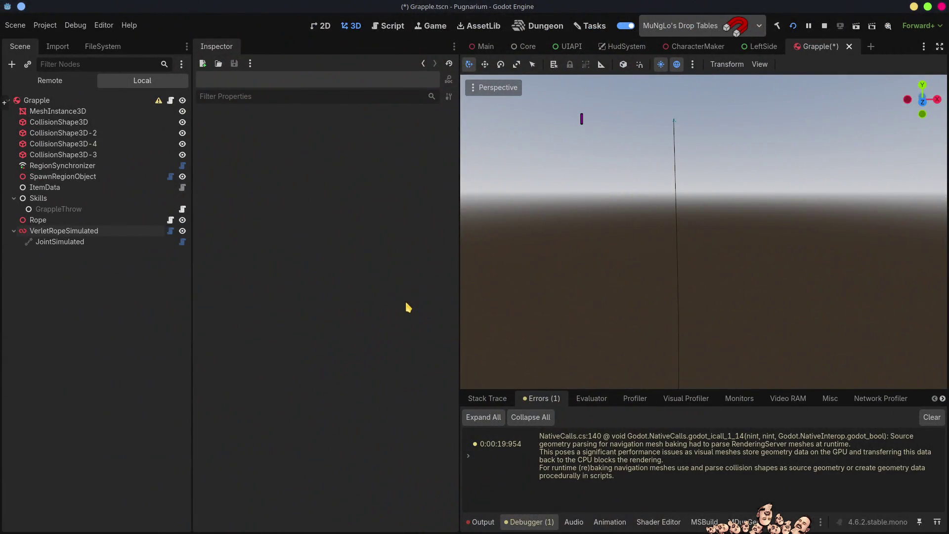
click(81, 230)
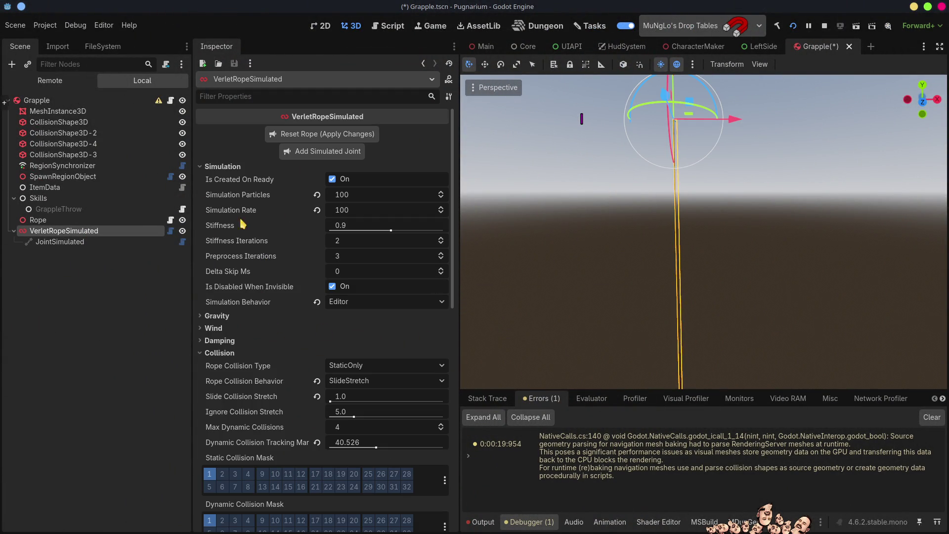
click(221, 341)
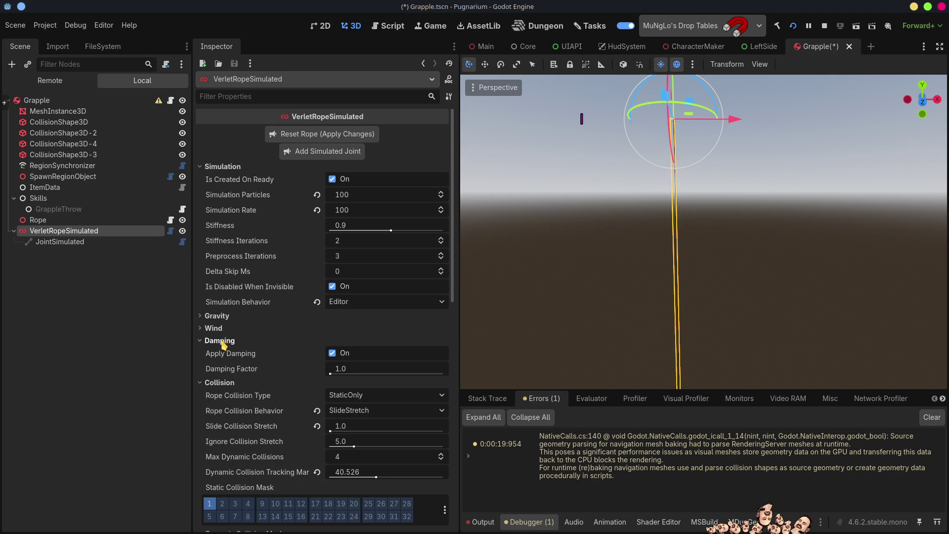
click(330, 373)
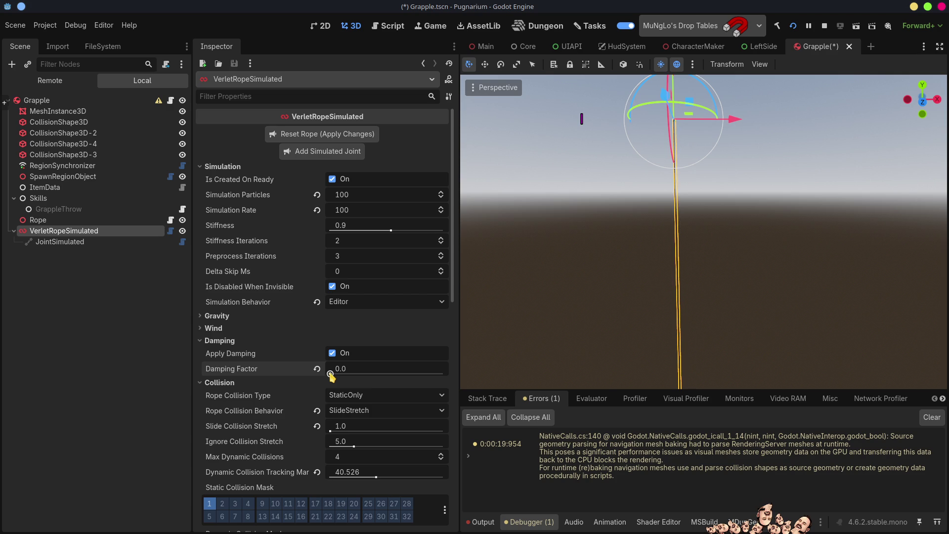
drag(330, 374, 376, 368)
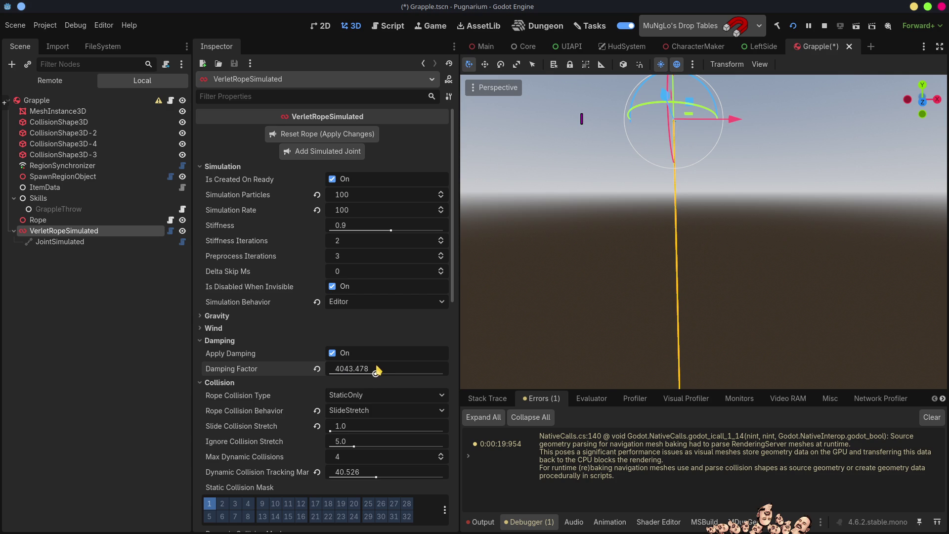
key(F5)
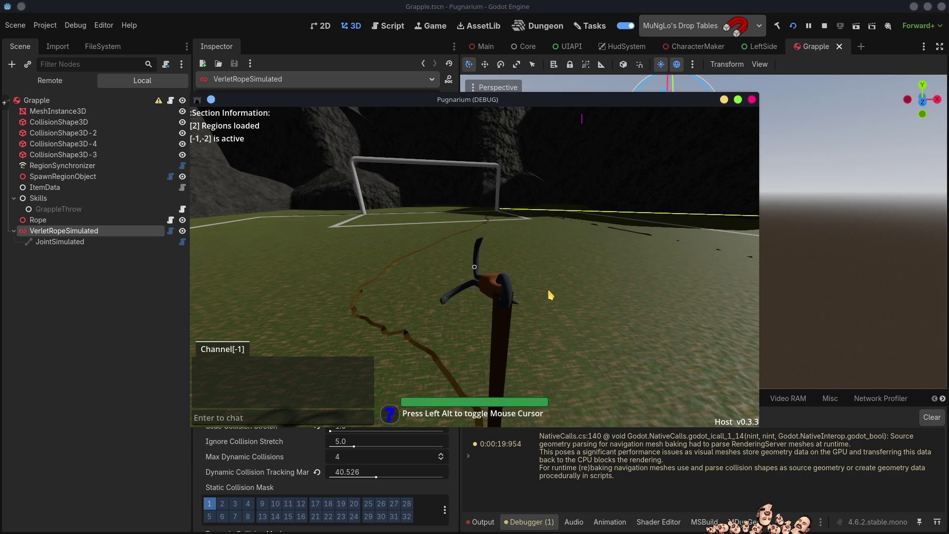
Step: Throw the heavily damped grapple rope at the goal several times, then close the test run
click(510, 342)
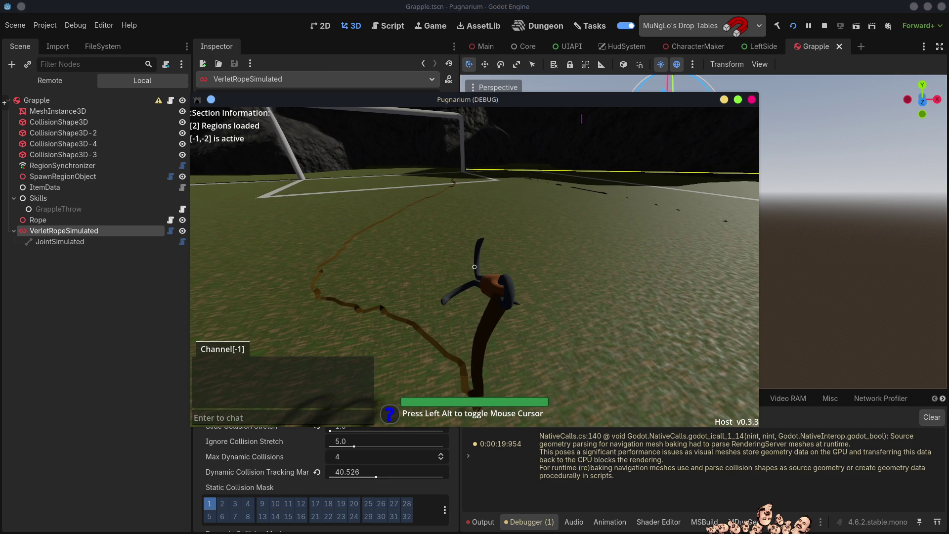
click(474, 267)
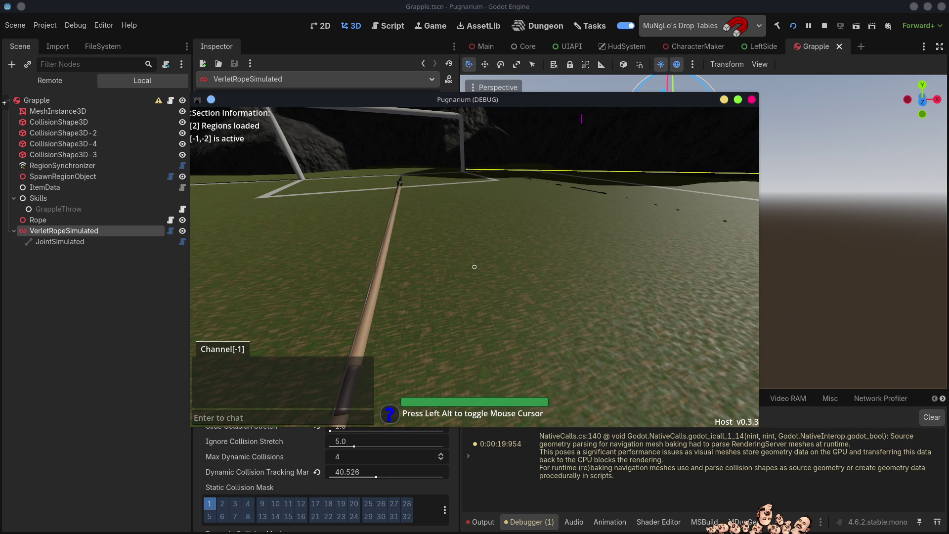
click(474, 267)
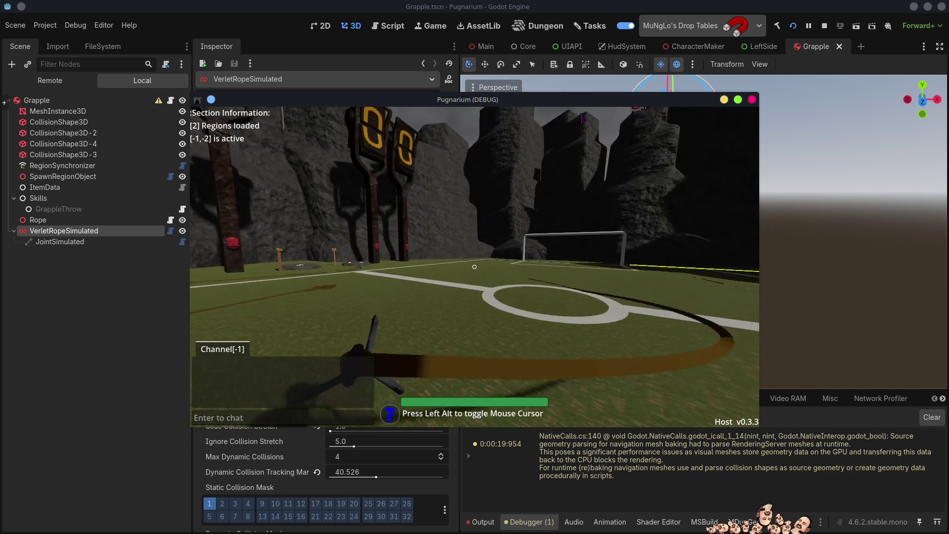
click(474, 267)
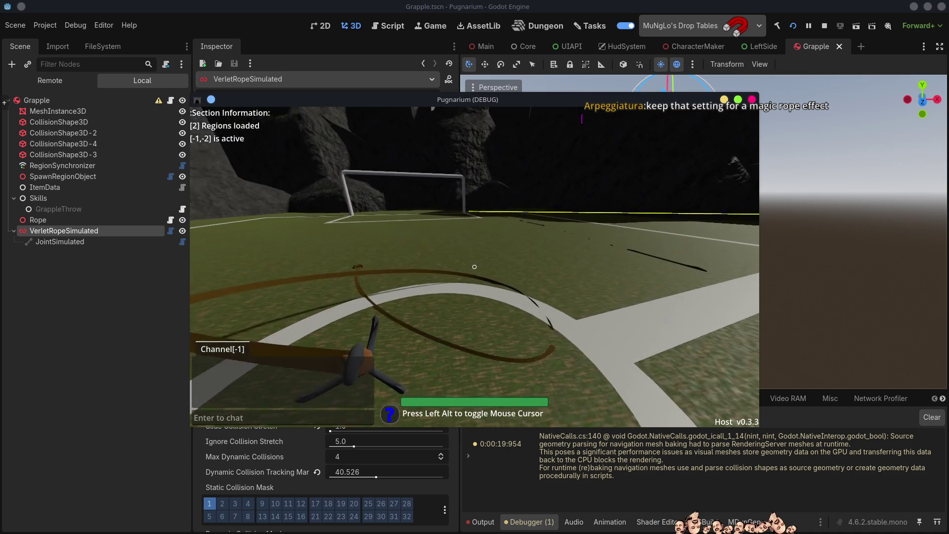
key(alt)
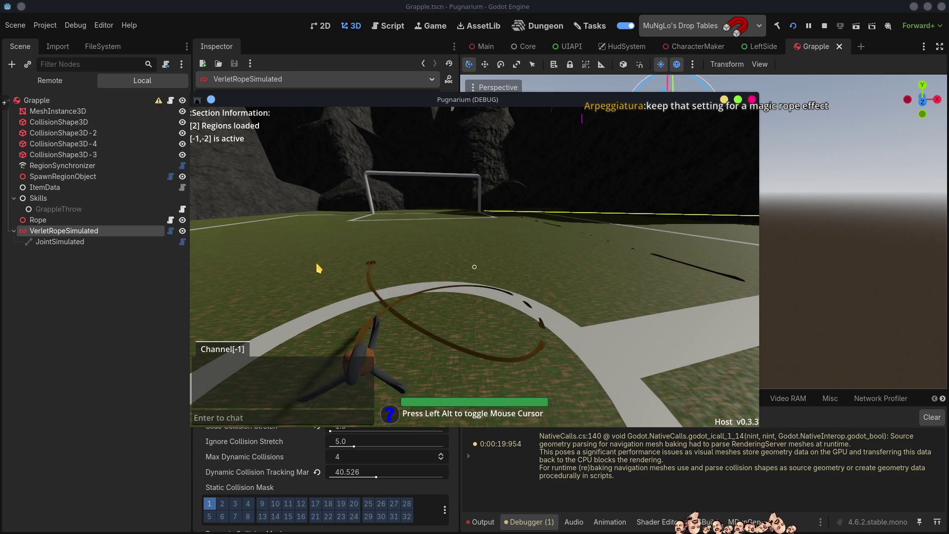
click(457, 294)
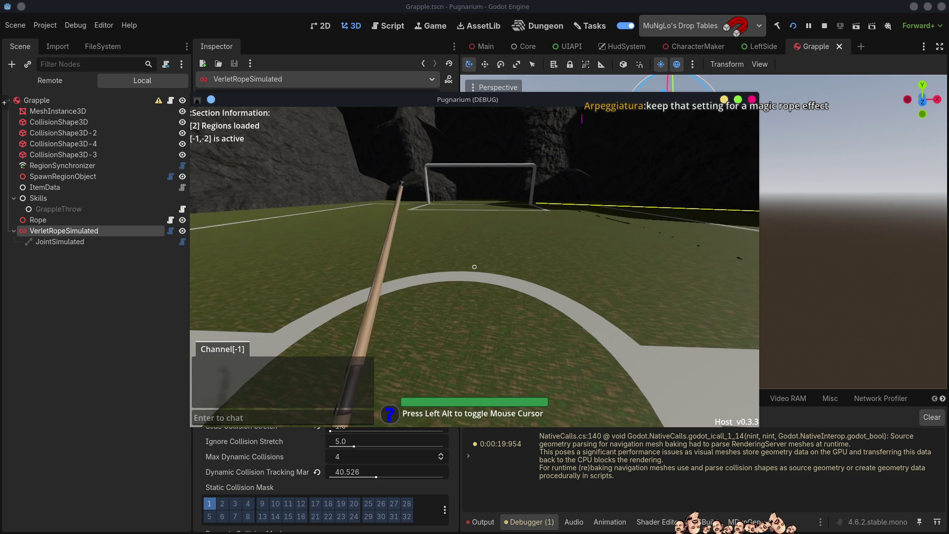
key(F8)
Step: Reset the VerletRopeSimulated Damping Factor to 1.0, then throw a grapple rope in the running game
click(84, 231)
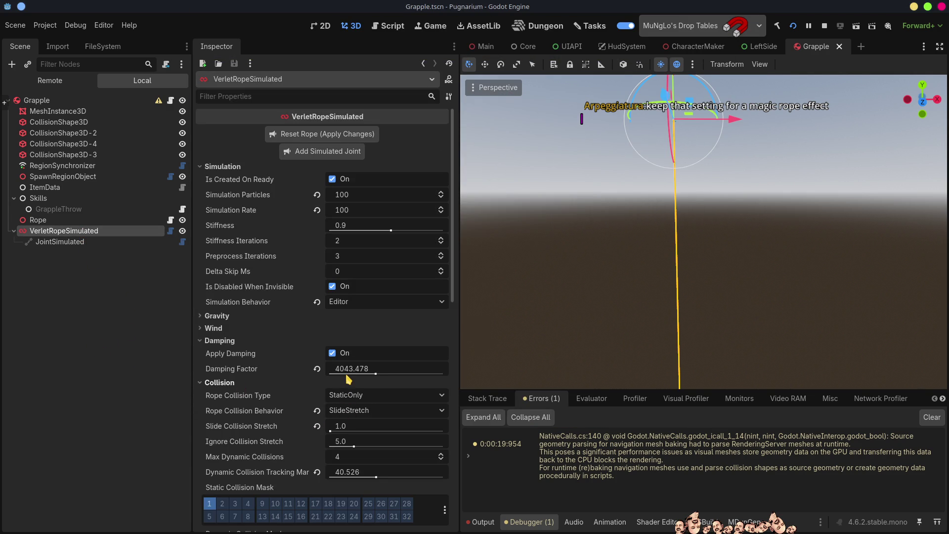
click(348, 374)
click(317, 369)
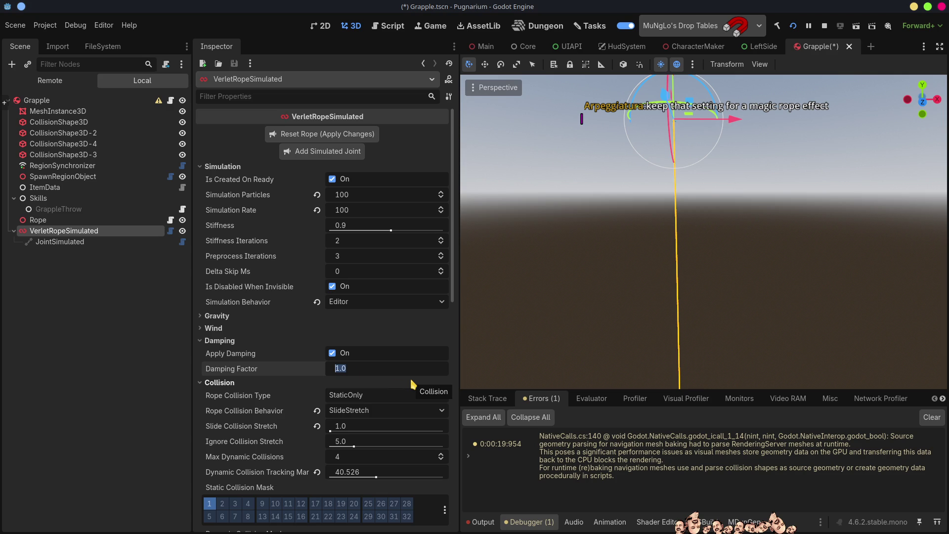
key(alt+Tab)
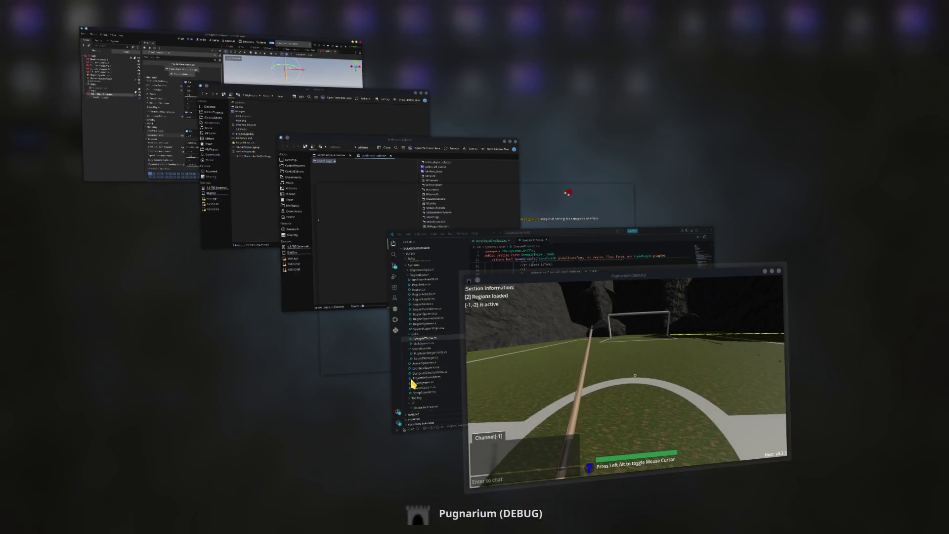
click(474, 267)
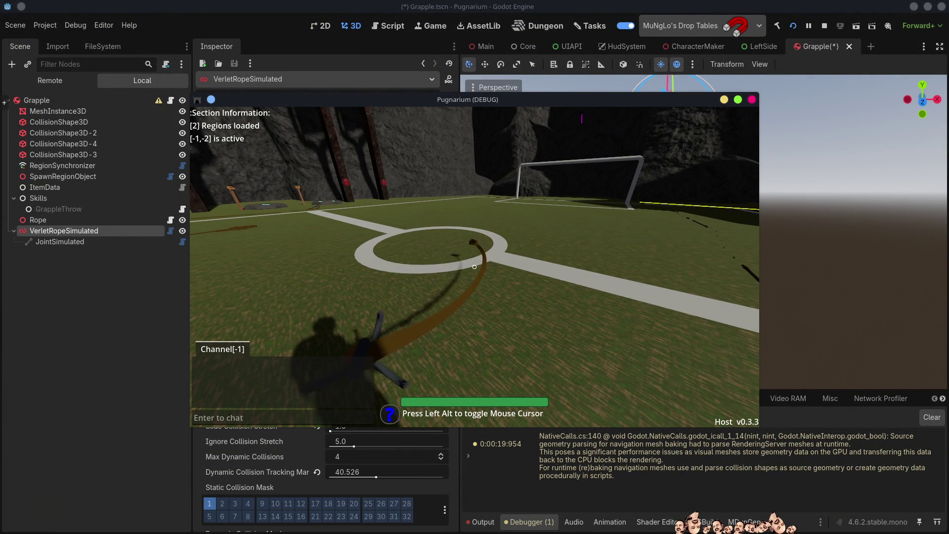
Step: Throw the grapple rope at the centre and the field, saving the Grapple scene in between
click(474, 267)
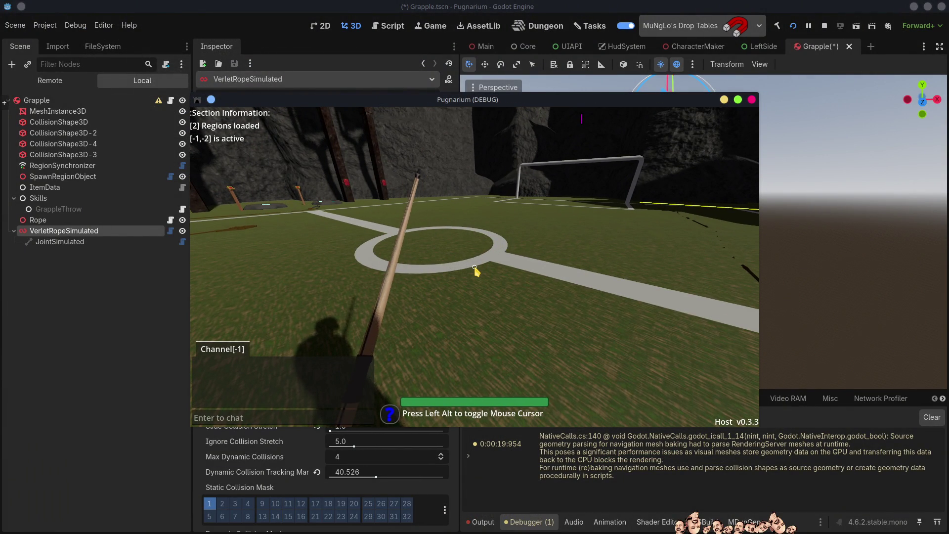
key(F8)
key(ctrl+s)
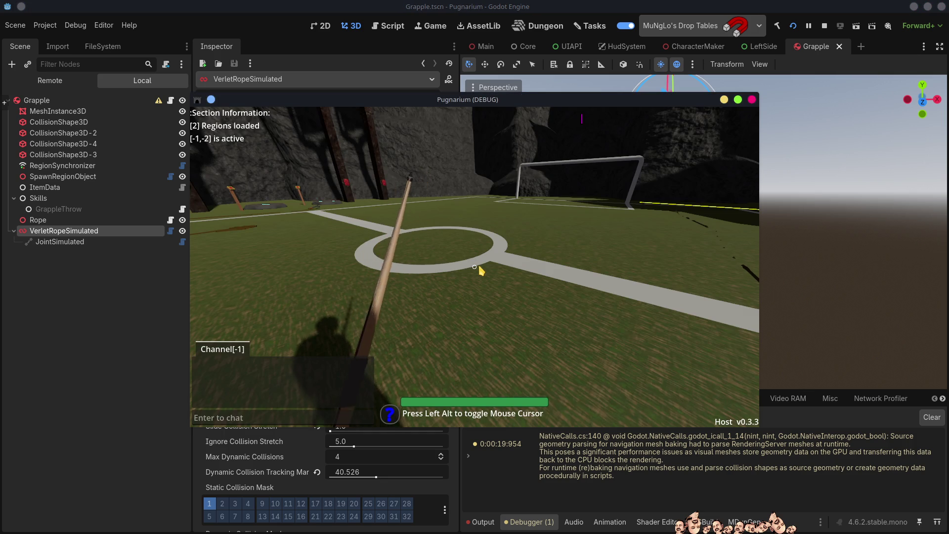
click(474, 266)
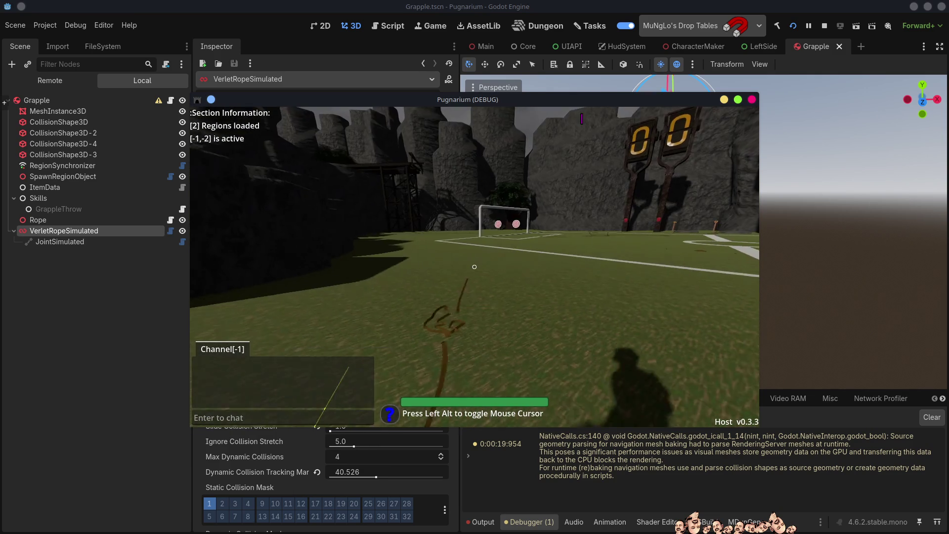
Step: Walk forward and throw the grapple upward, at the rock wall and toward the village, then quit
key(w)
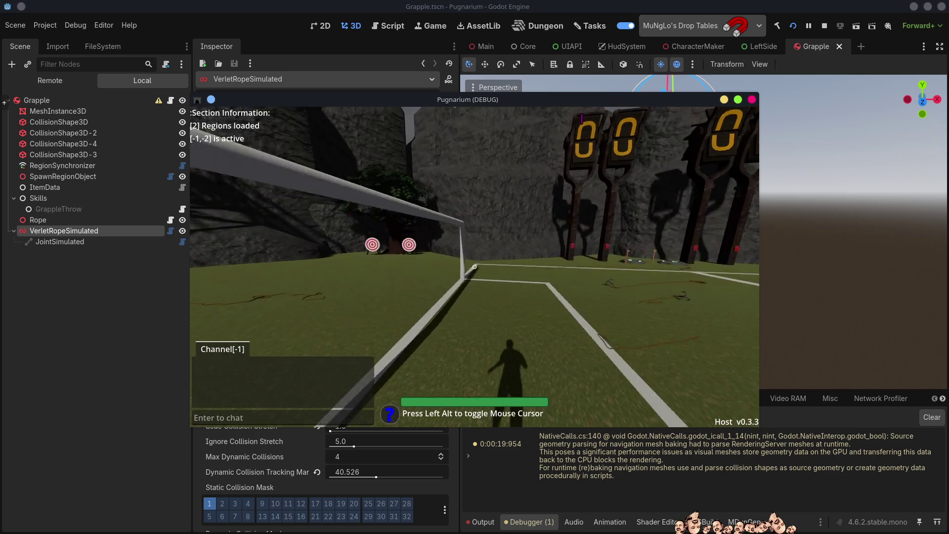
click(474, 266)
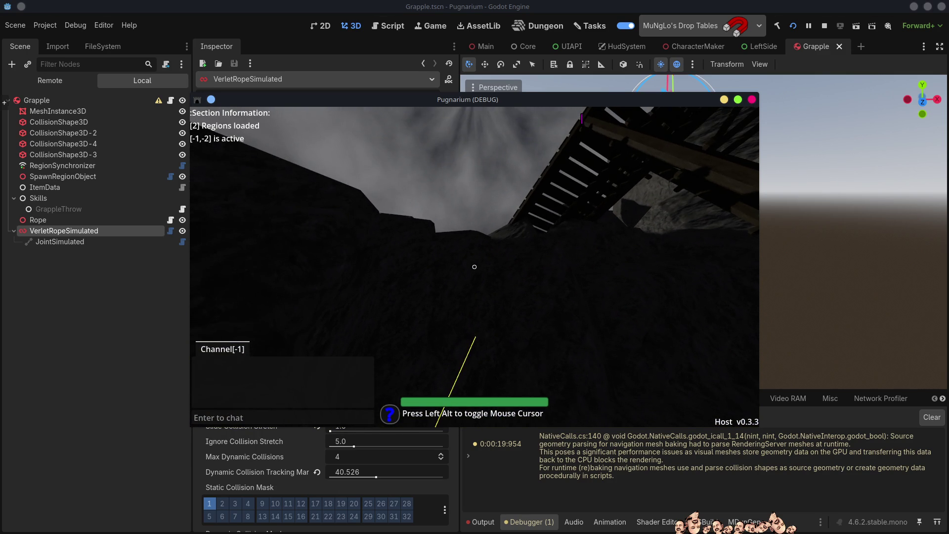
click(474, 266)
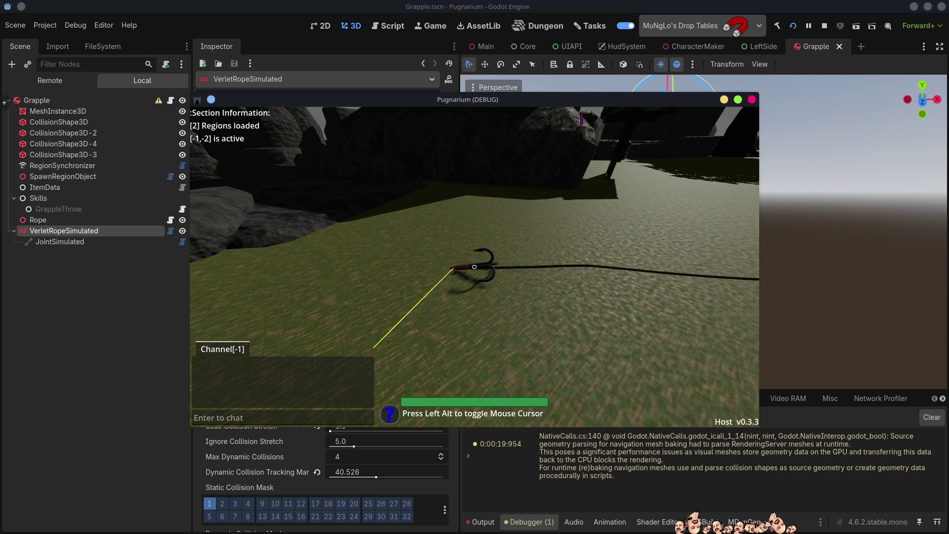
click(474, 266)
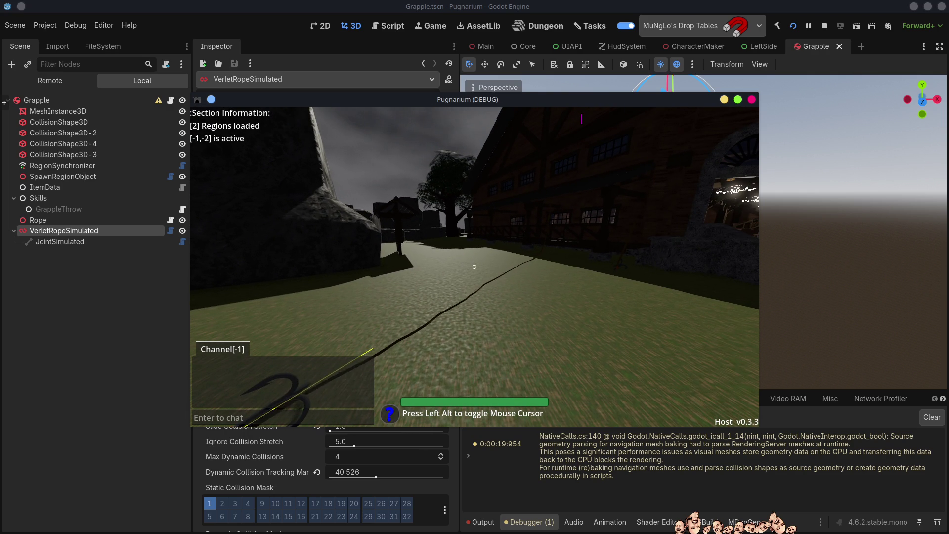
key(Escape)
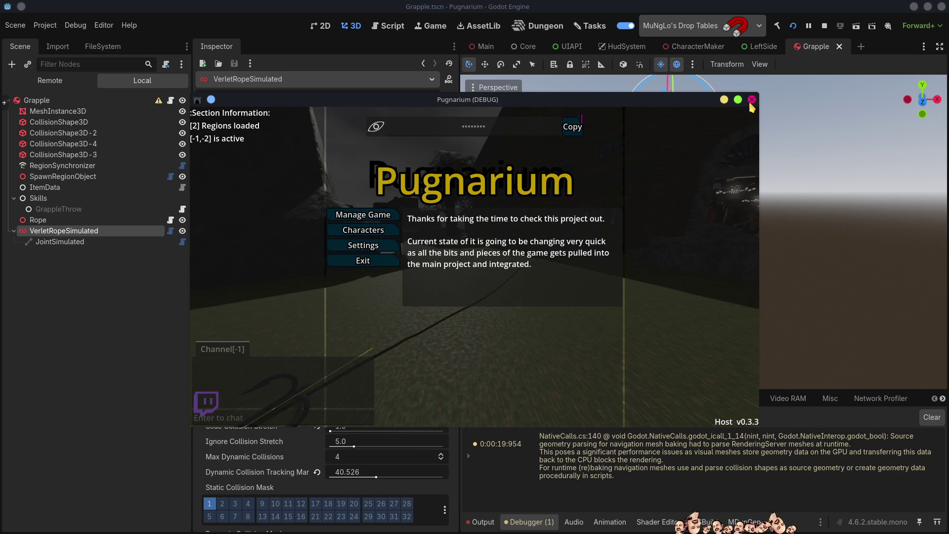
click(362, 260)
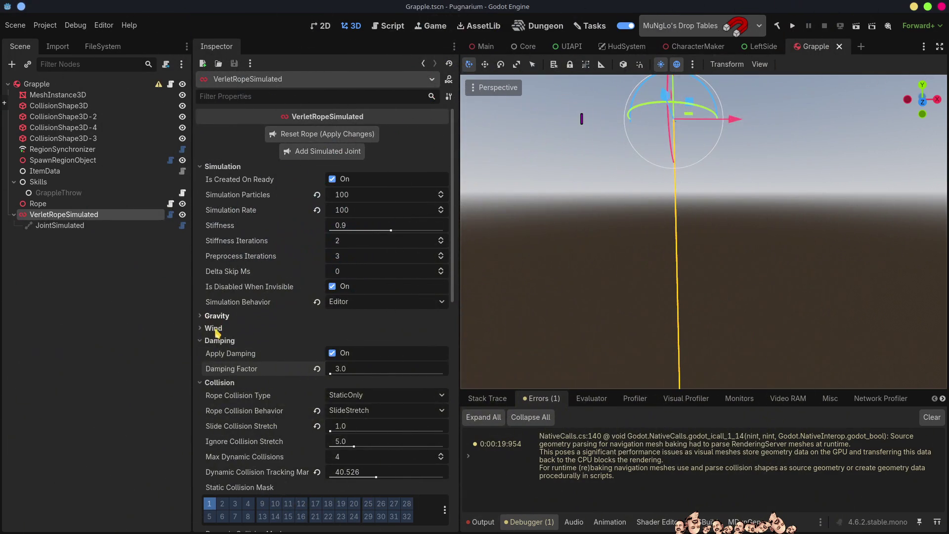
Step: Set the rope's Wind Noise Max and Wind Noise Min both to 0.0
click(211, 328)
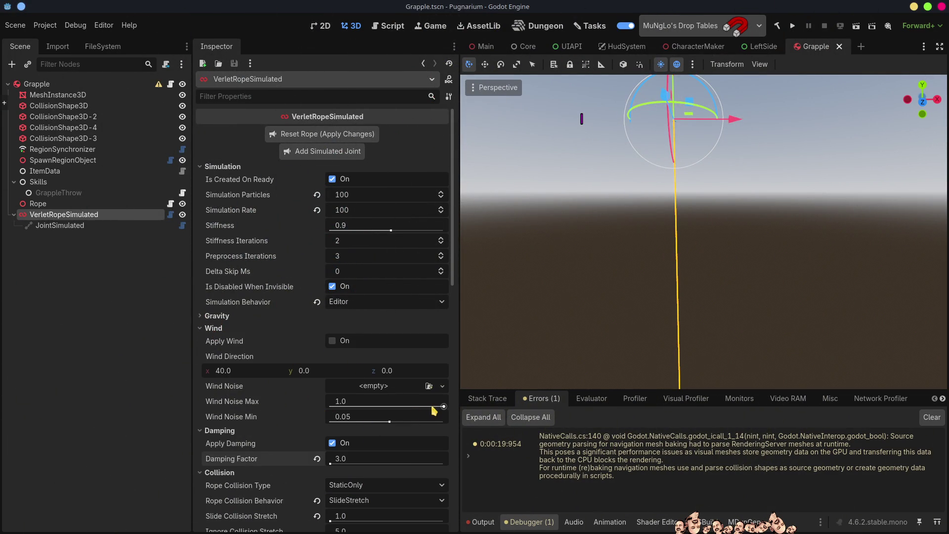
drag(441, 406, 330, 406)
click(316, 401)
click(377, 403)
text(0)
key(Return)
click(354, 416)
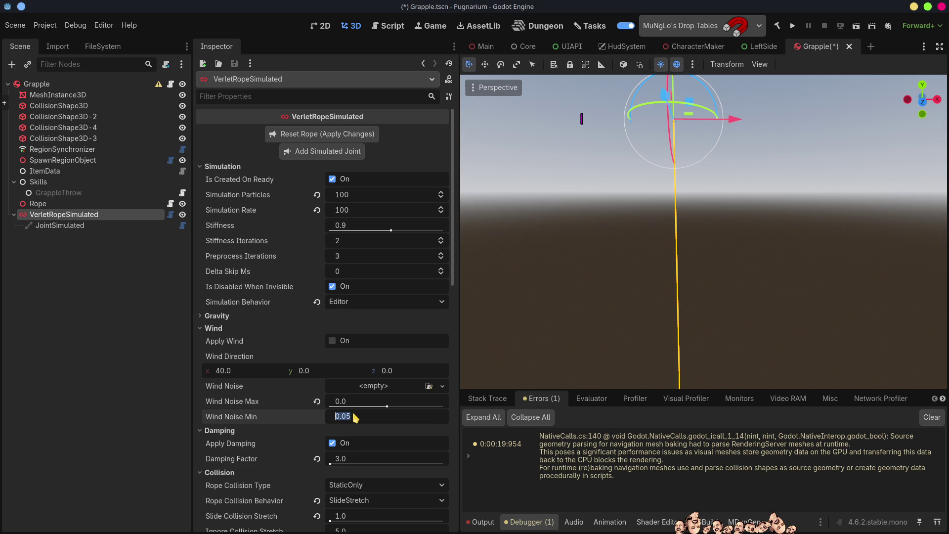
text(0)
key(Return)
Step: Save the Grapple scene and return to Godot to run the game again
key(ctrl+s)
key(alt+Tab)
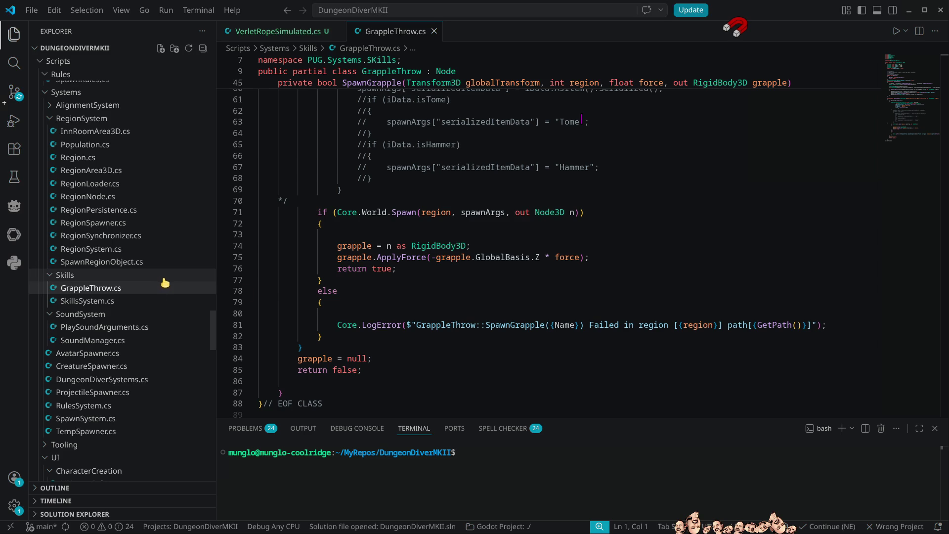
key(alt+Tab)
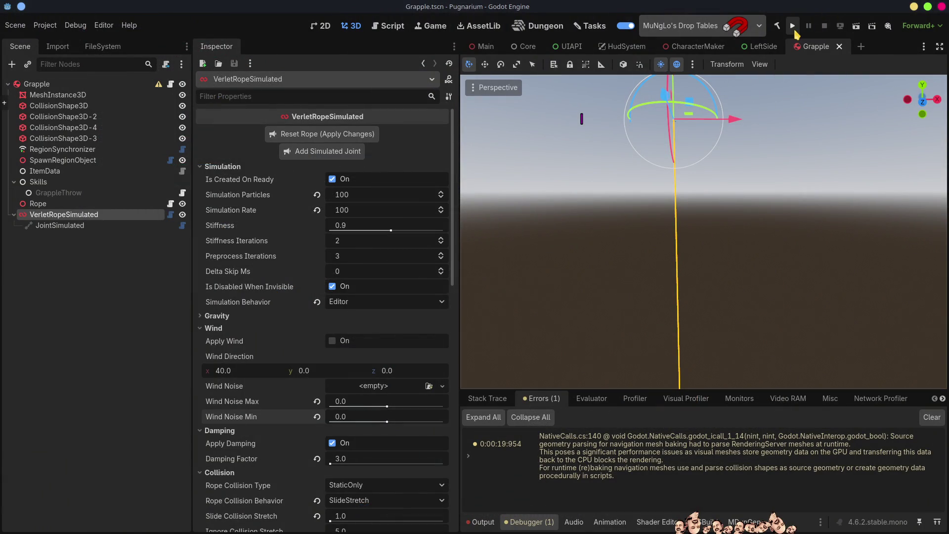
click(793, 27)
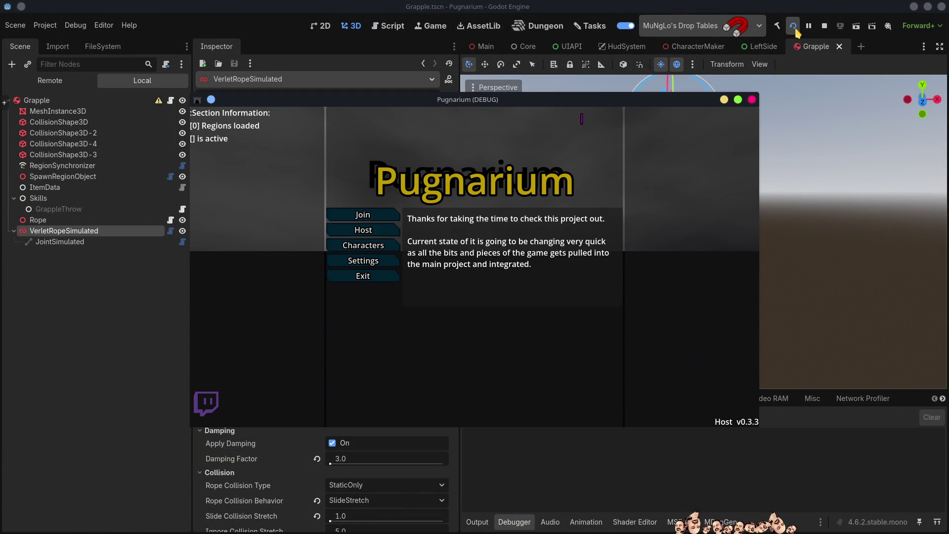
Step: Choose Host and Start Host in the game menu, then enter the game world
click(387, 229)
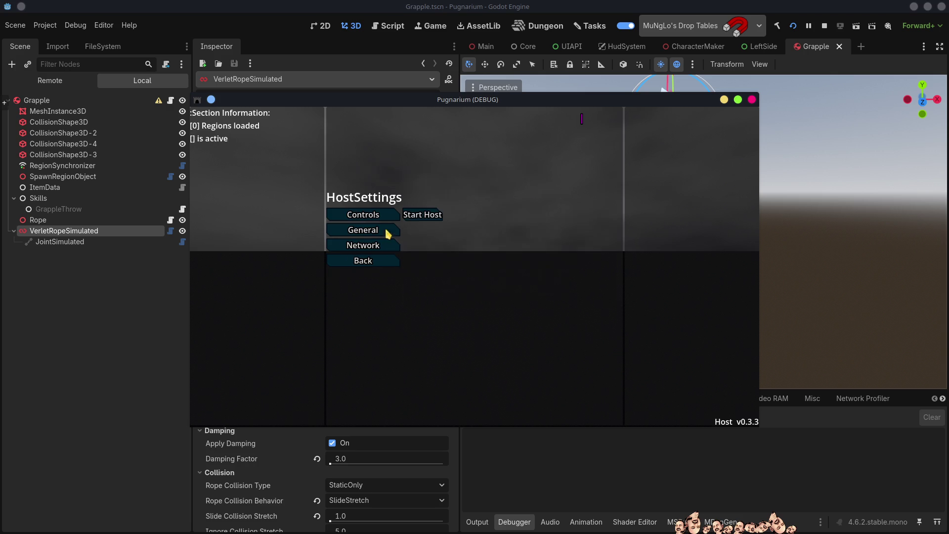
click(423, 221)
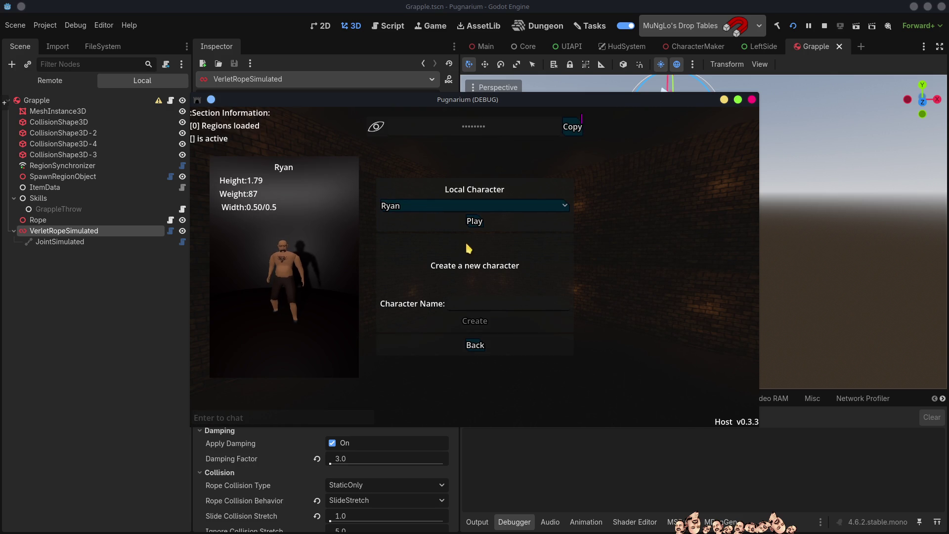
click(475, 222)
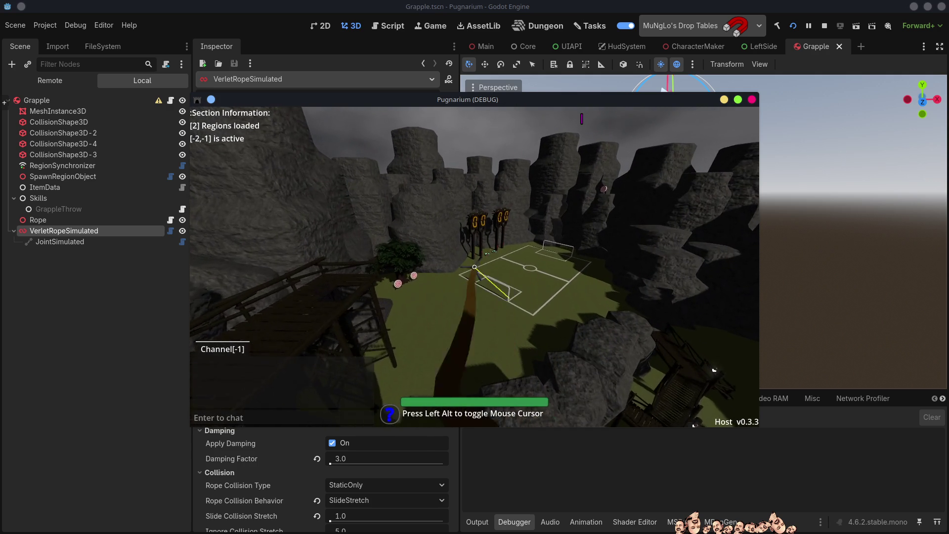
Step: Walk to the football pitch, throw the grapple at the targets, then stop the game
key(w)
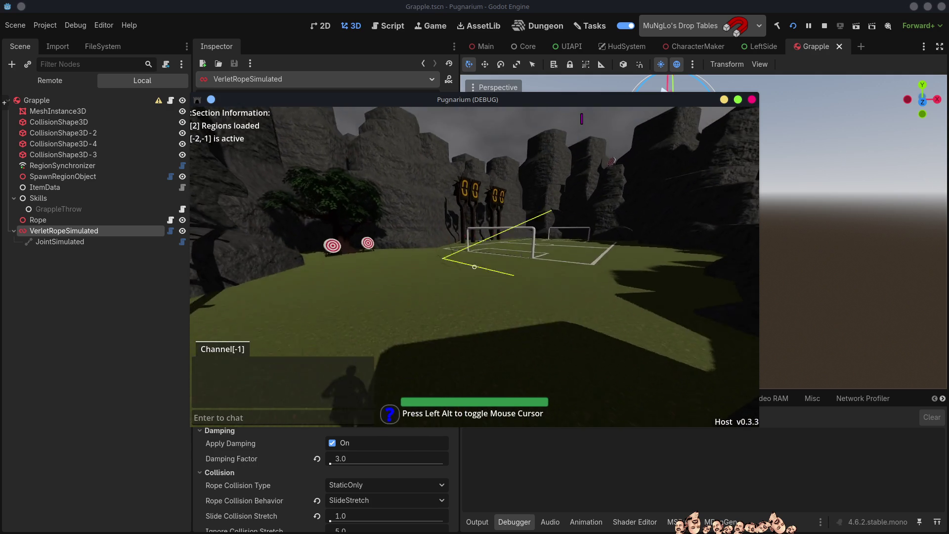
key(w)
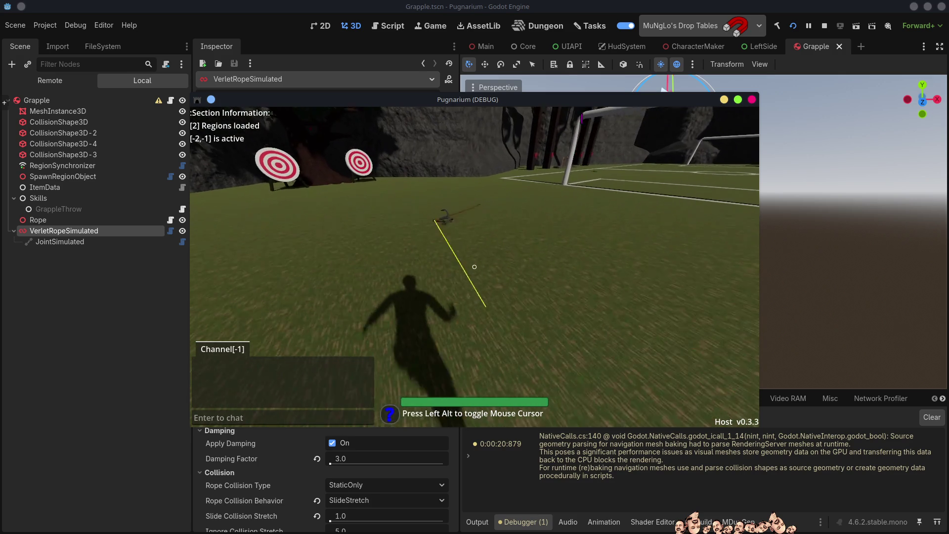
click(475, 267)
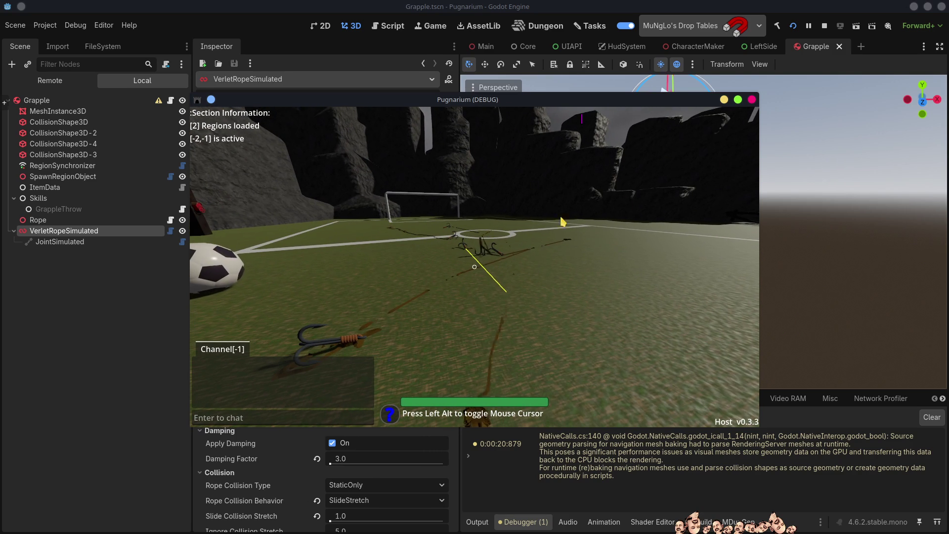
click(751, 100)
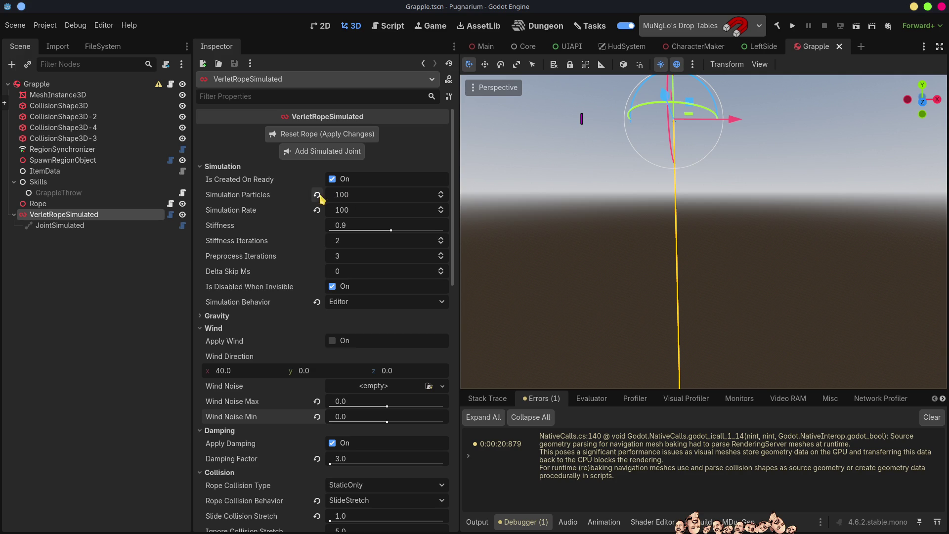
Step: Enter 15 as the VerletRopeSimulated Simulation Particles value and save the Grapple scene
click(349, 194)
click(349, 194)
key(Return)
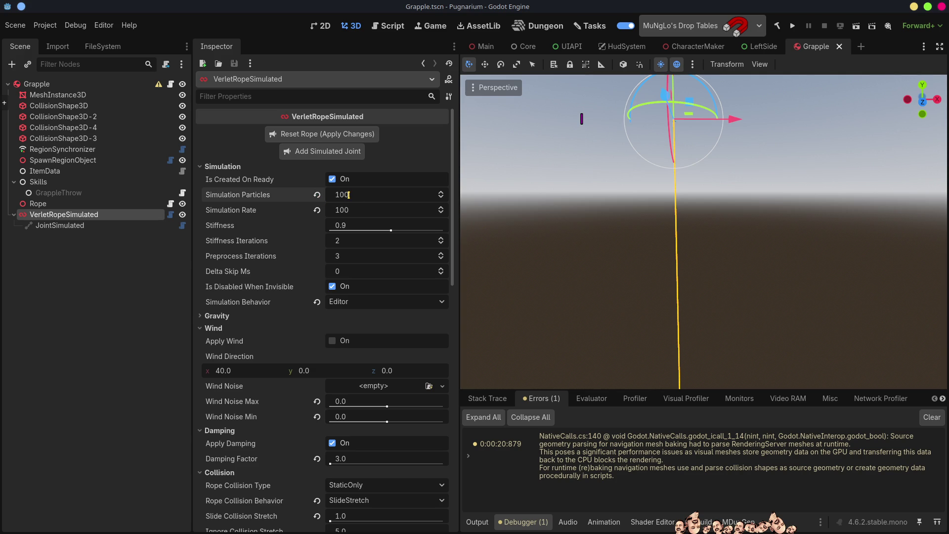
click(349, 194)
text(15)
key(Return)
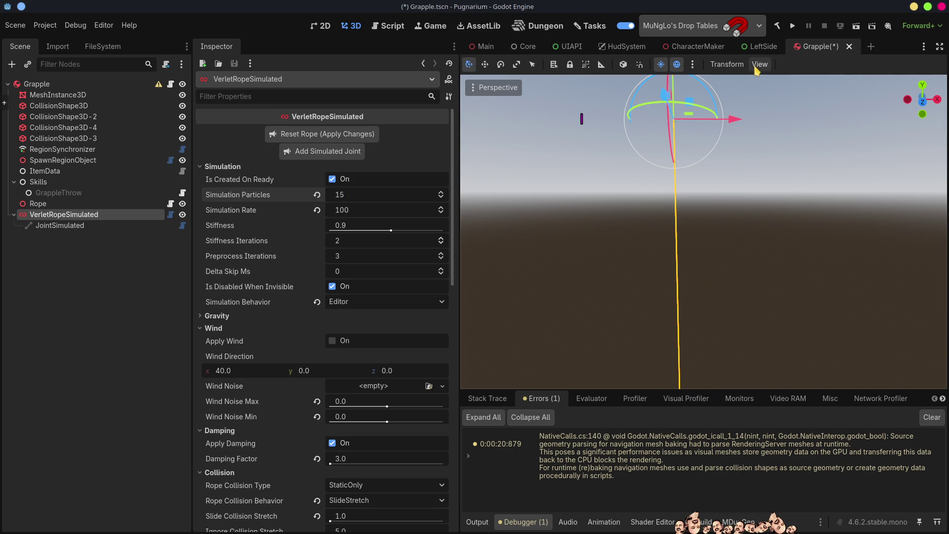
key(ctrl+s)
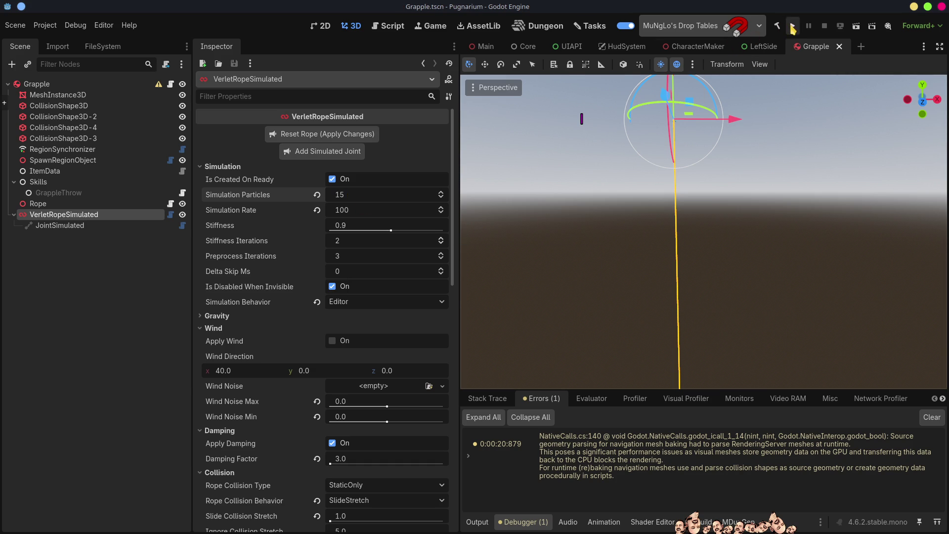
Step: Launch the game, host a session and throw the 15-particle grapple rope at the grass
click(792, 25)
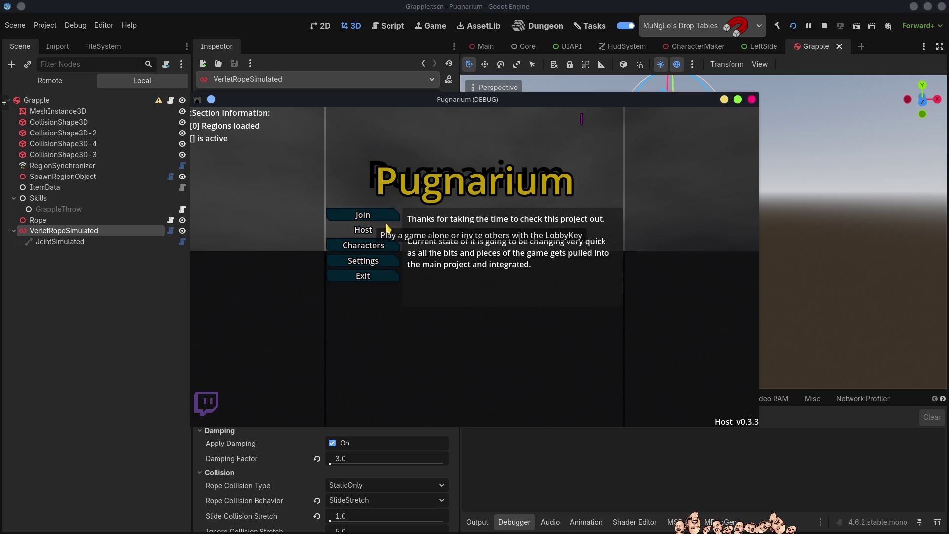
click(383, 229)
click(423, 216)
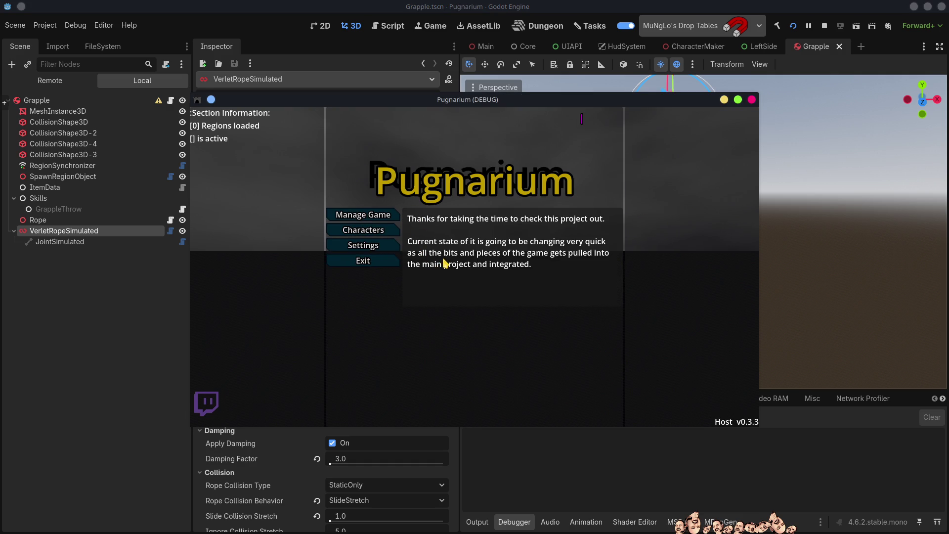
click(474, 222)
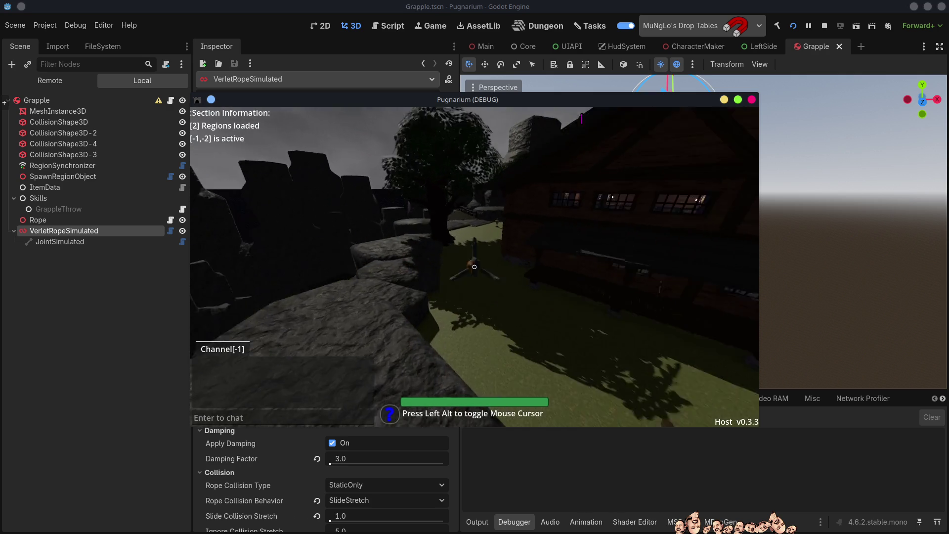
click(474, 266)
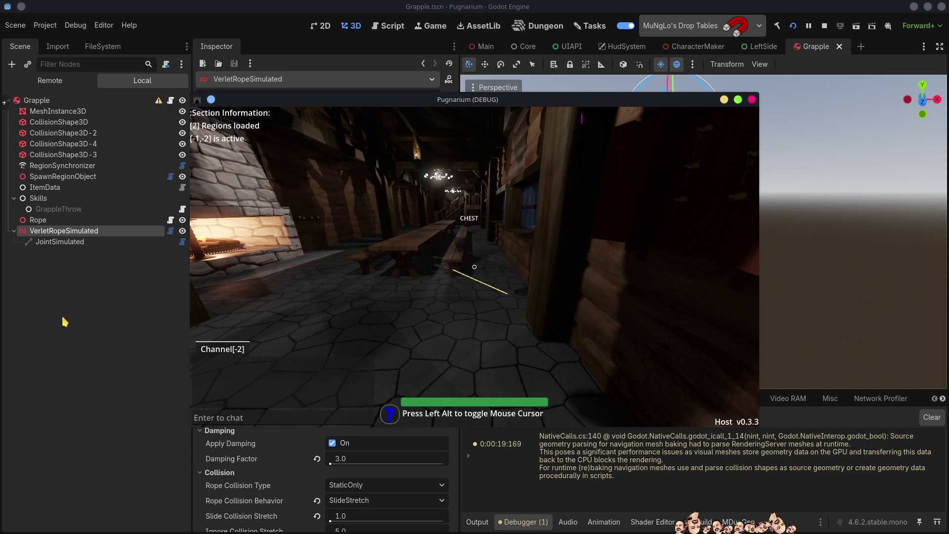
Step: Enable static collision mask layers 3, 9 and 10, leaving layer 4 off
click(84, 328)
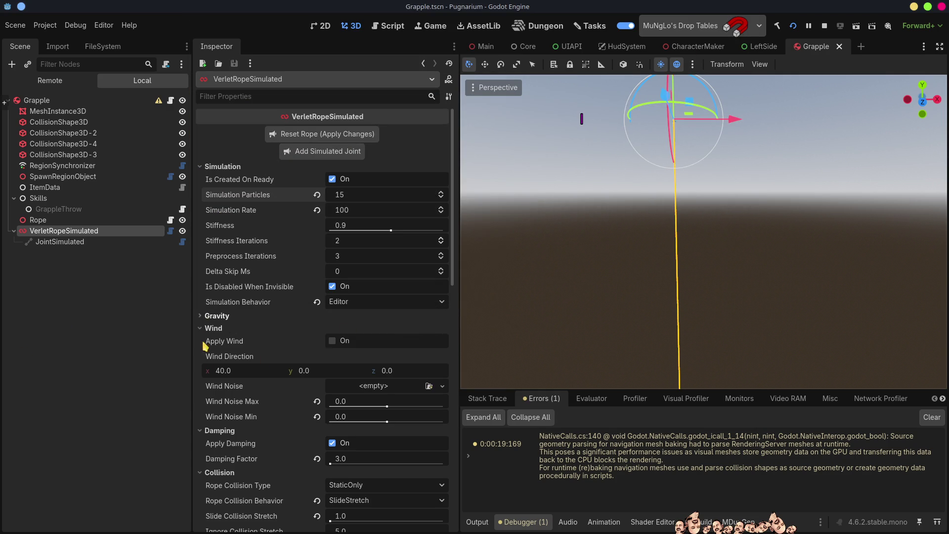
click(203, 167)
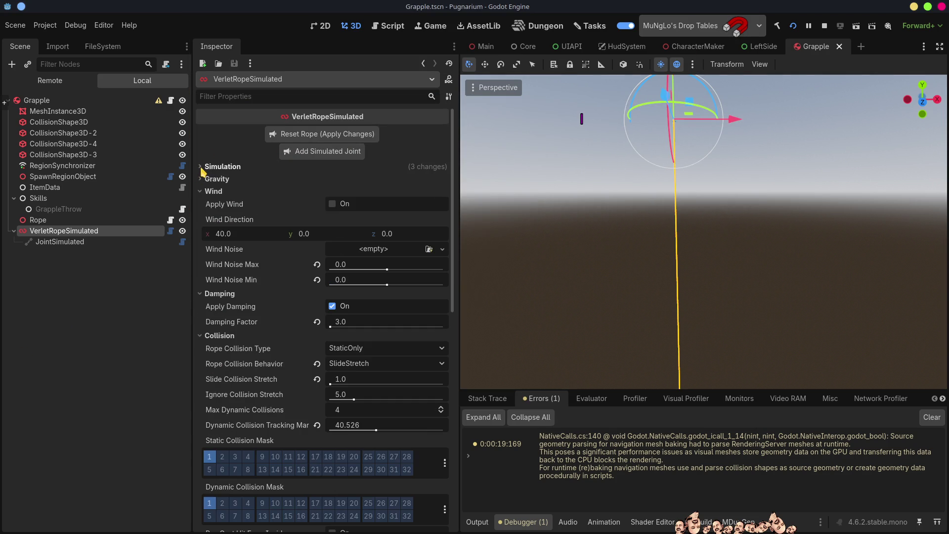
click(233, 458)
click(247, 457)
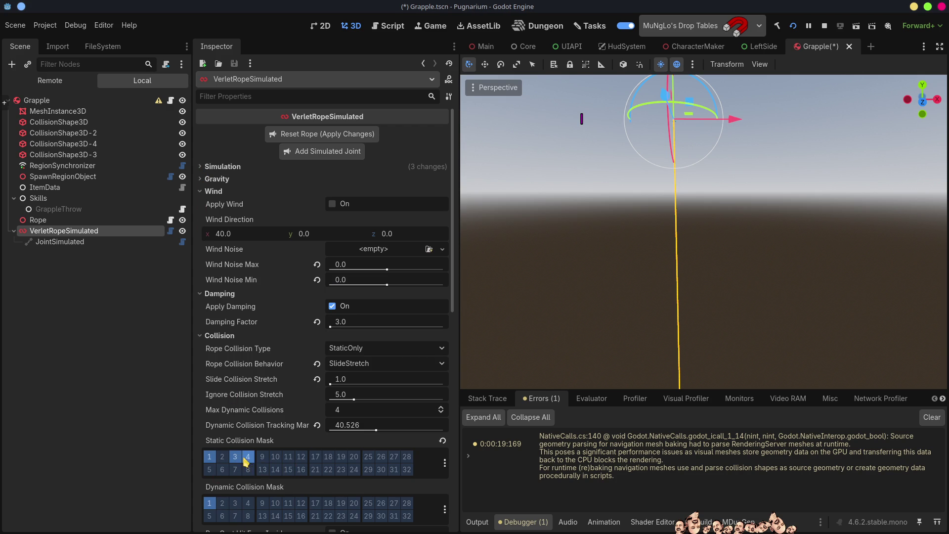
click(262, 459)
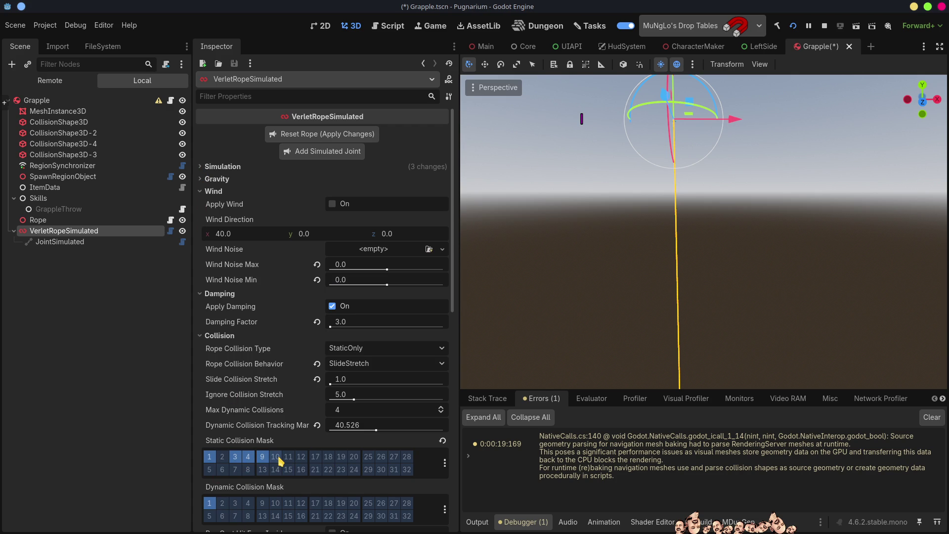
click(276, 458)
click(247, 457)
Step: Add the Hitboxes, Avatars, NonColliding and NPC layers to the static mask and save
click(444, 463)
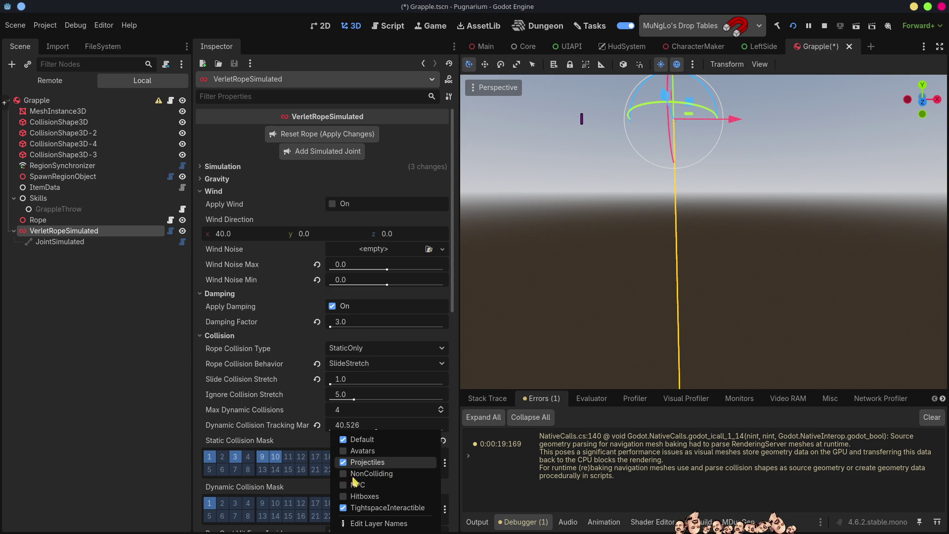
click(345, 495)
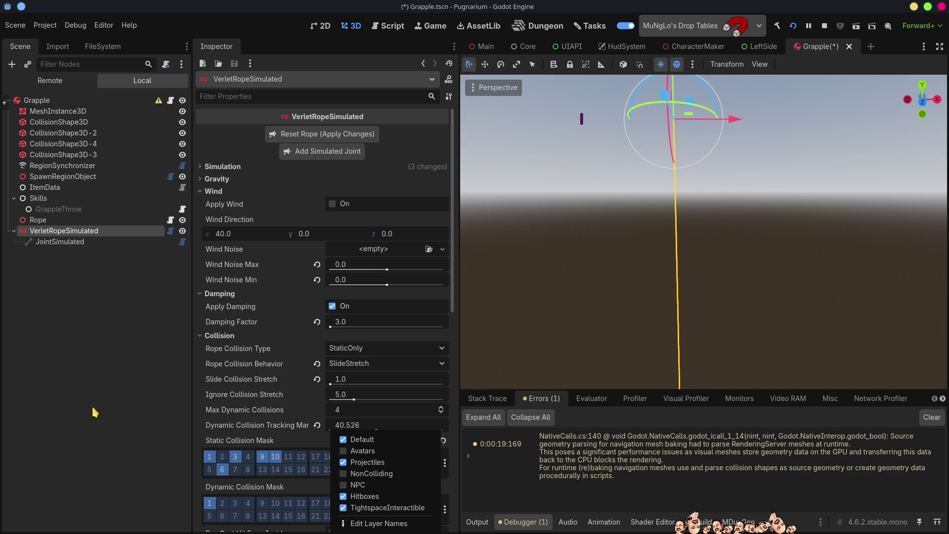
click(345, 454)
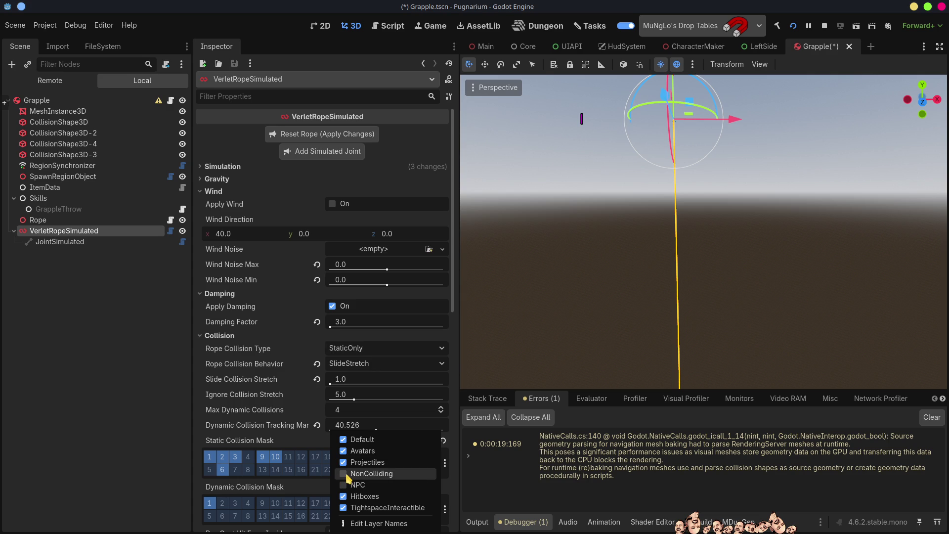
click(346, 474)
click(344, 486)
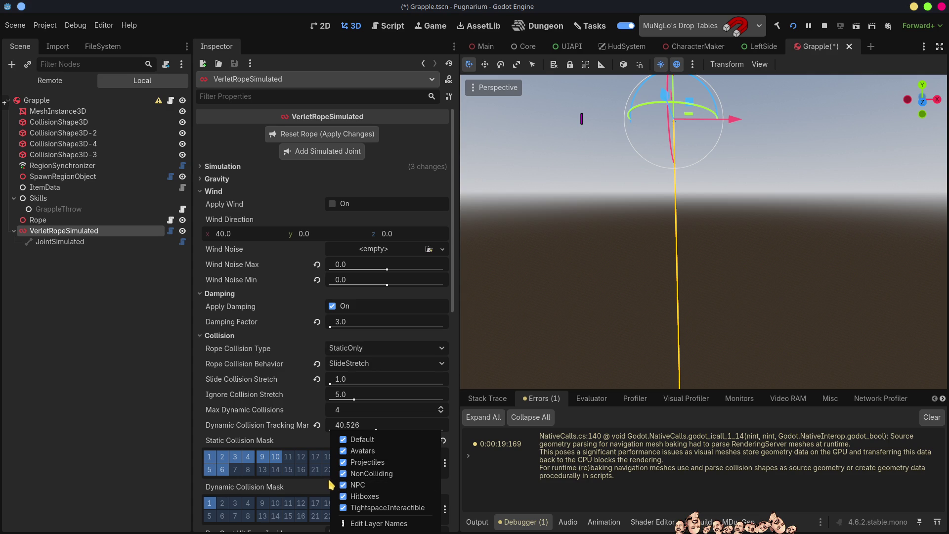
click(59, 417)
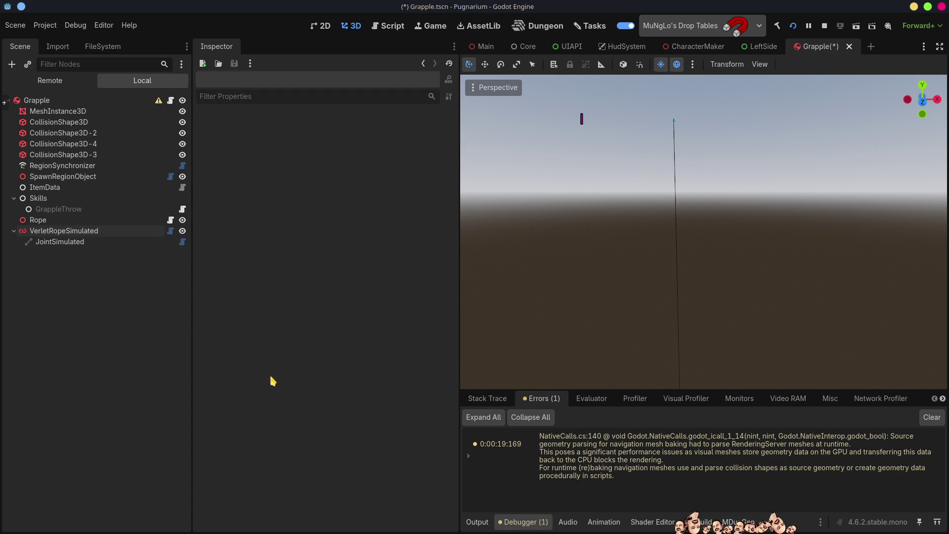
key(ctrl+s)
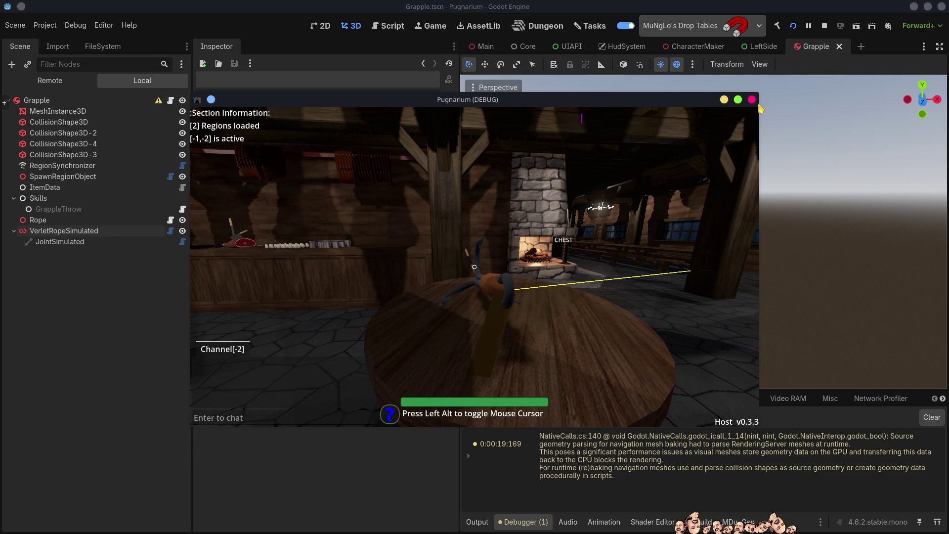
Step: Move the Pugnarium debug window aside and bring the Godot editor back to the front
drag(681, 105, 553, 158)
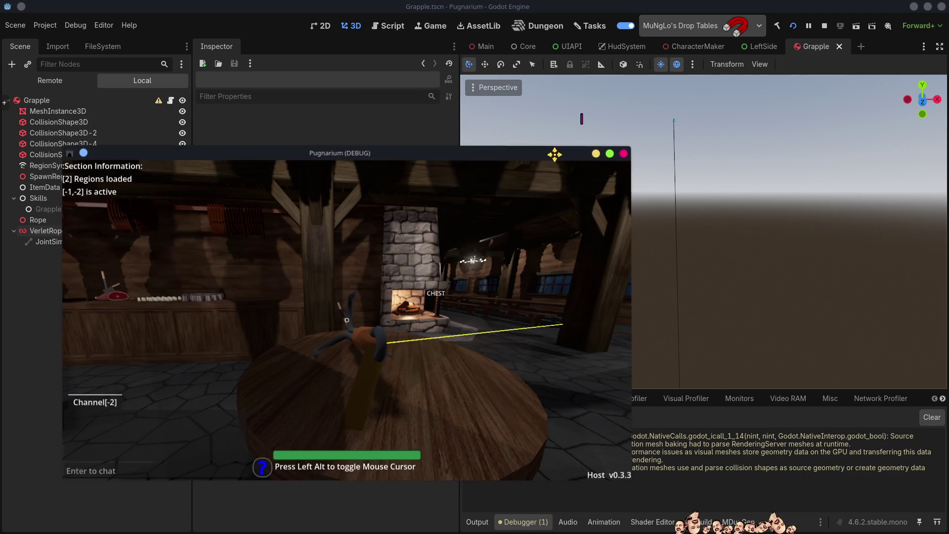
click(322, 124)
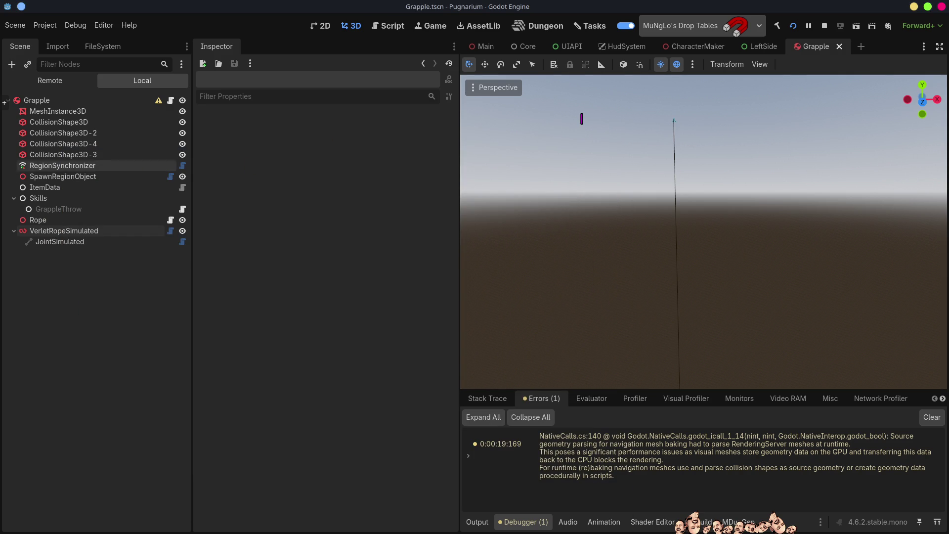
Step: On VerletRopeSimulated, turn on dynamic collision mask layers 2–6, 9 and 10
click(69, 231)
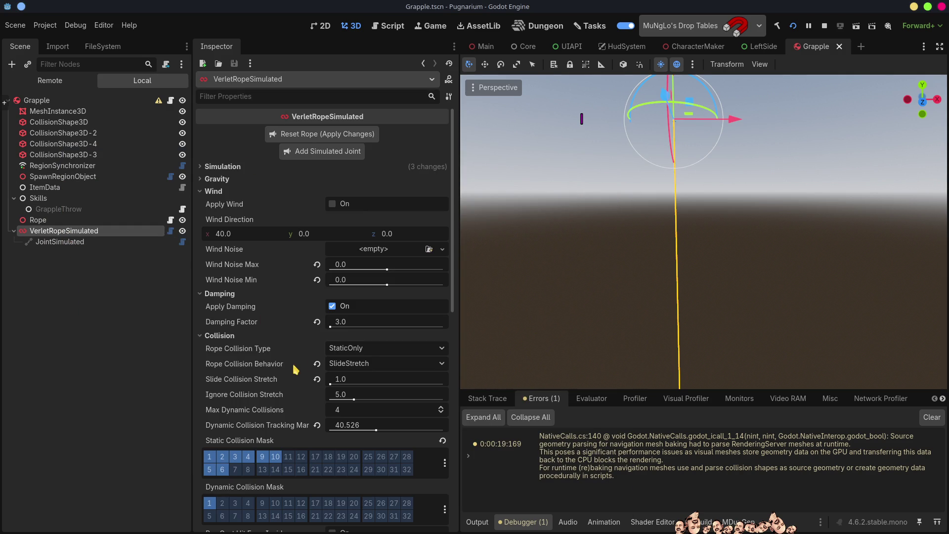
scroll(277, 387, down, 5)
click(221, 240)
click(236, 241)
click(248, 240)
click(261, 240)
click(276, 241)
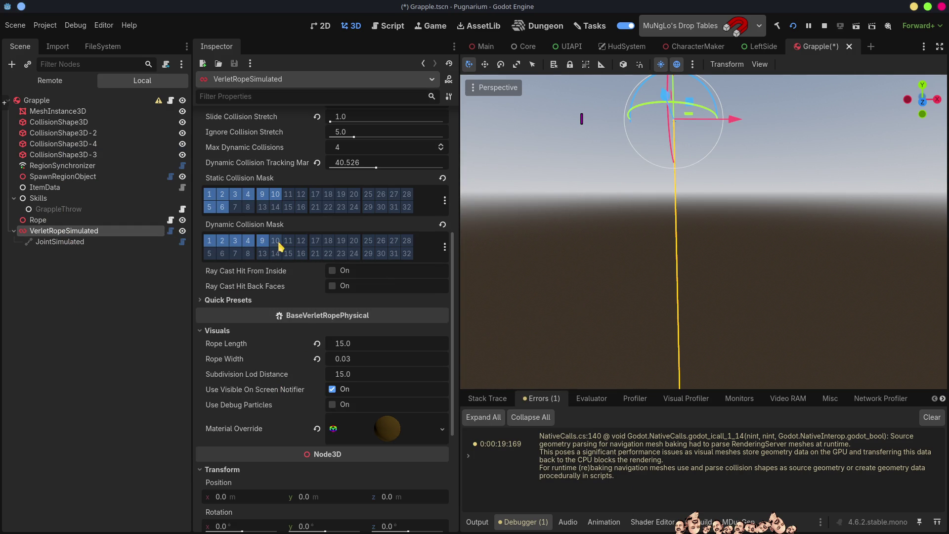
click(209, 254)
click(222, 253)
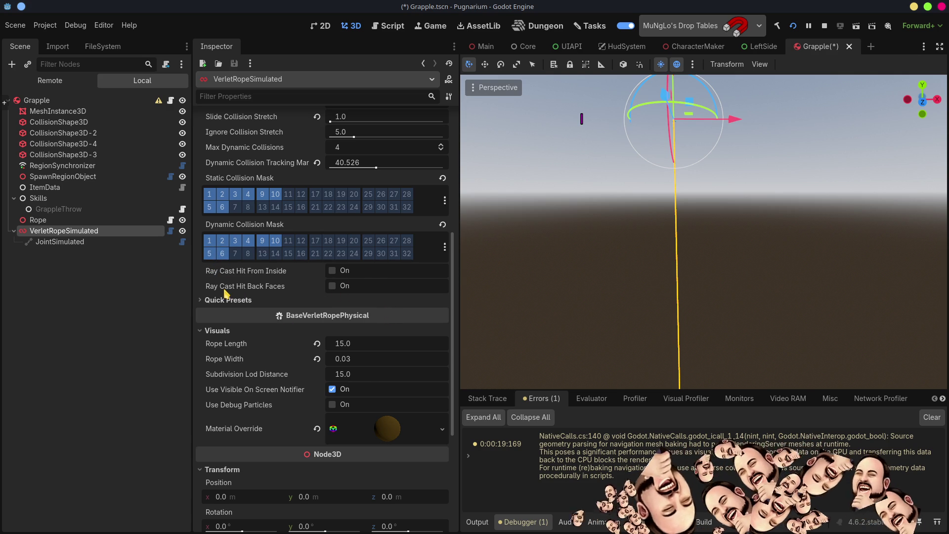
Step: Enable ray-cast hits from inside and back faces, and set Rope Collision Type to All
click(339, 285)
click(334, 271)
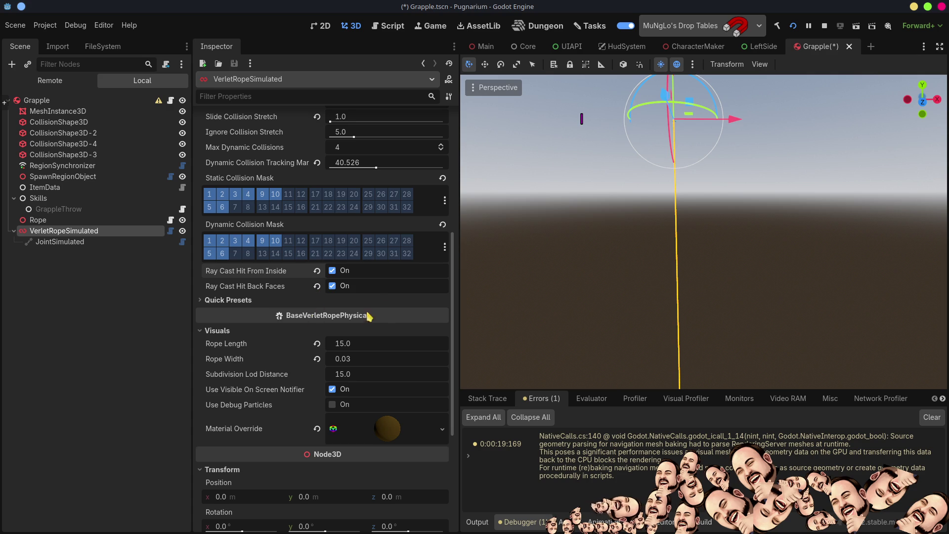
scroll(393, 299, up, 3)
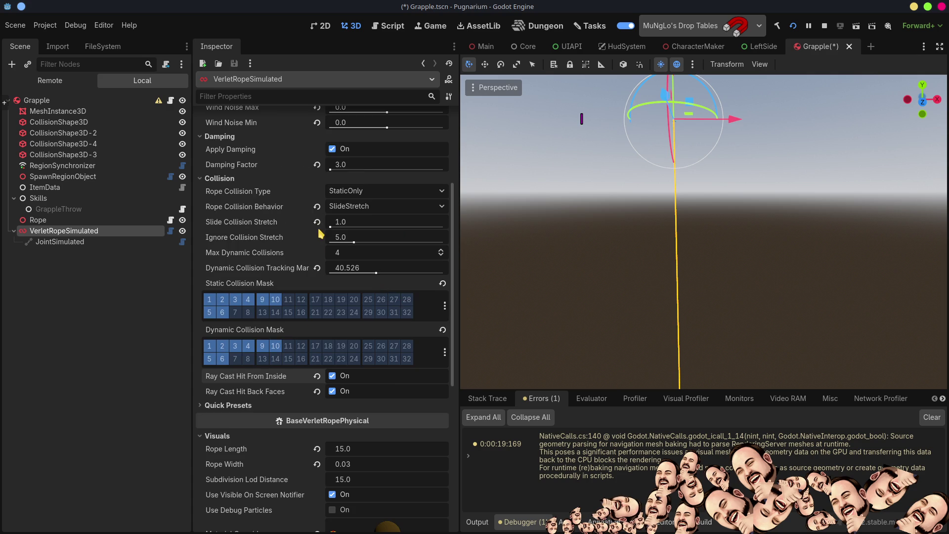
scroll(338, 167, up, 5)
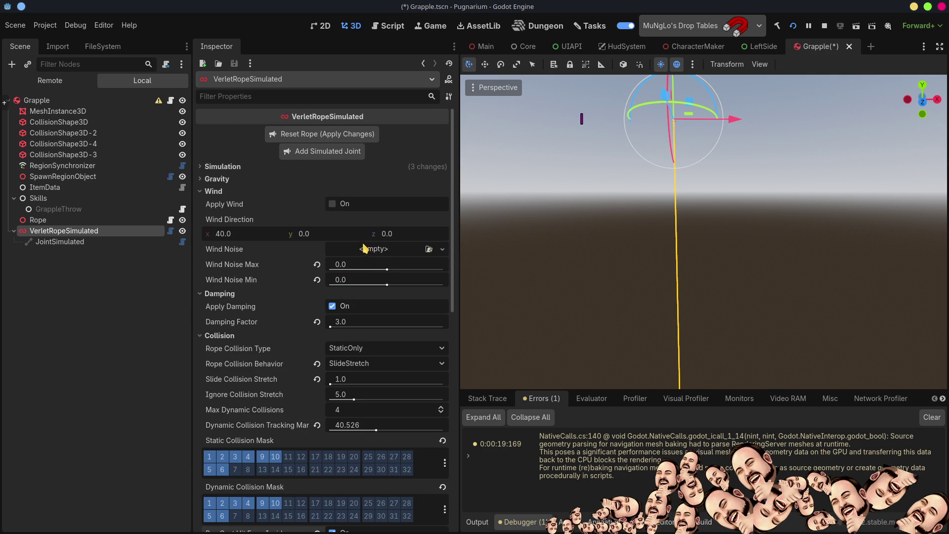
click(357, 349)
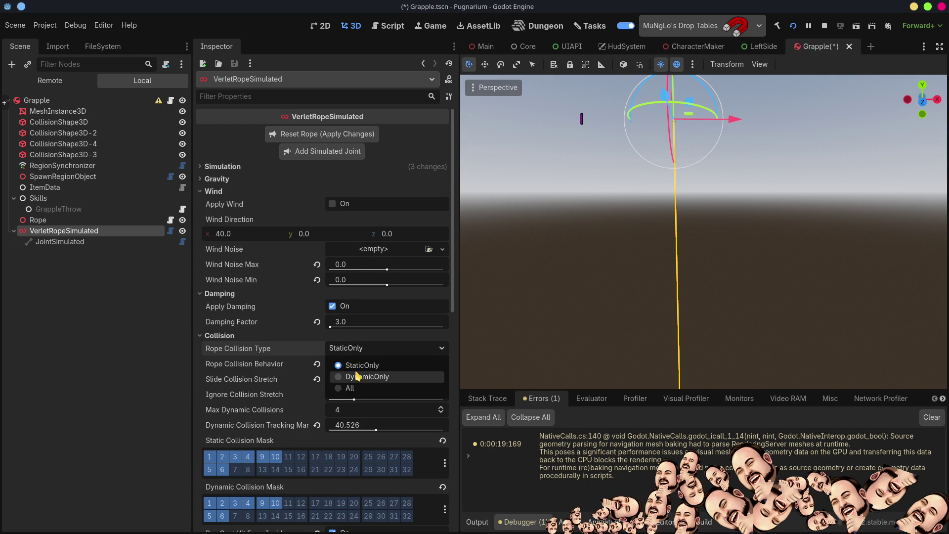
click(349, 388)
Step: Save the Grapple scene, run the game with F5, and walk toward the cauldron
key(ctrl+s)
key(F5)
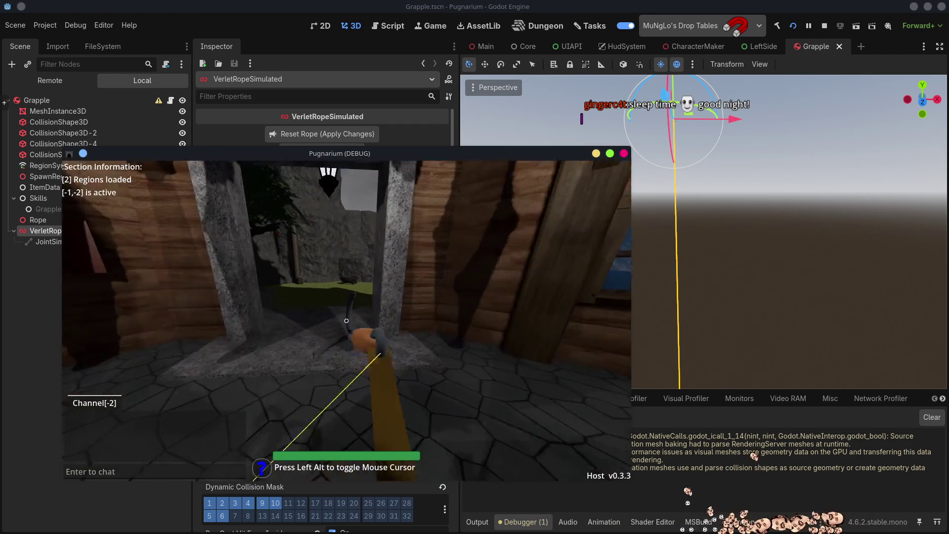
key(w)
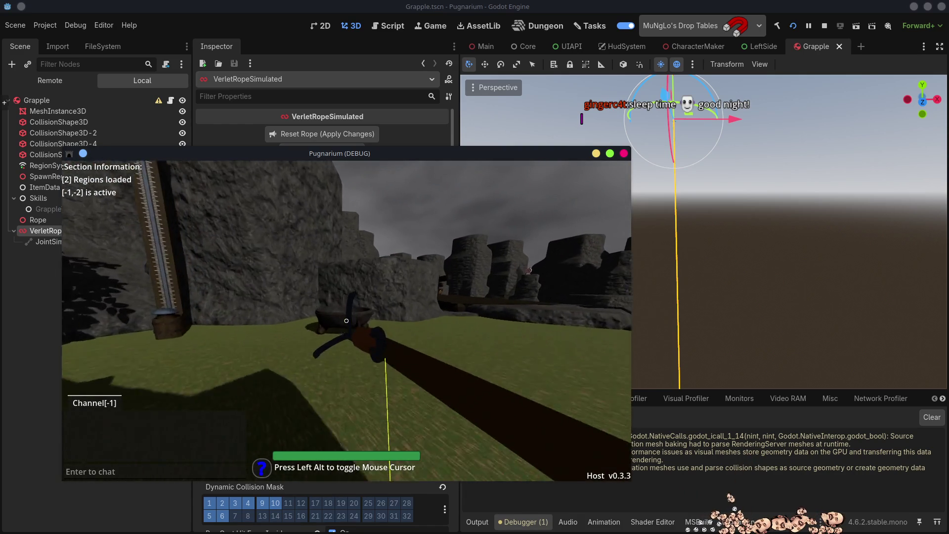
key(w)
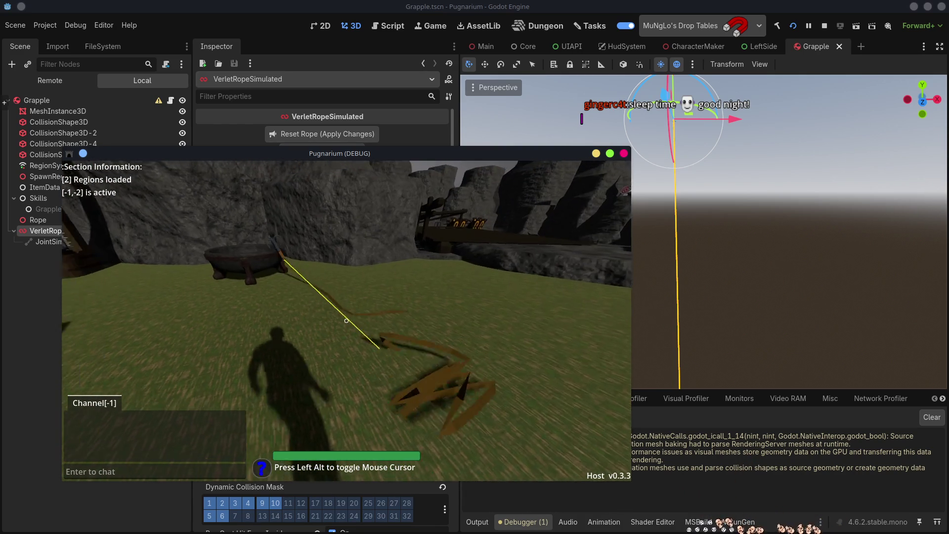
Step: Throw the grapple into the cauldron, retrieve it, circle around, and free the mouse
key(s)
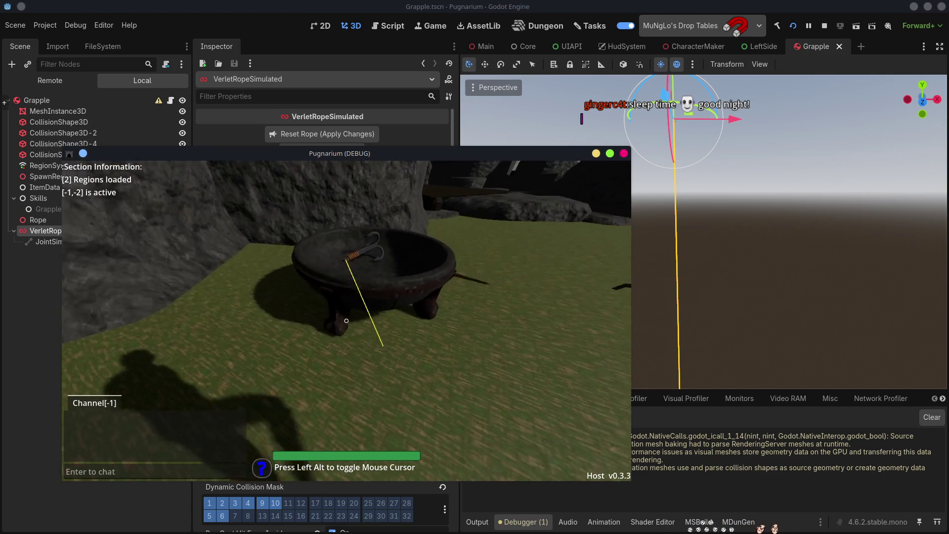
key(w)
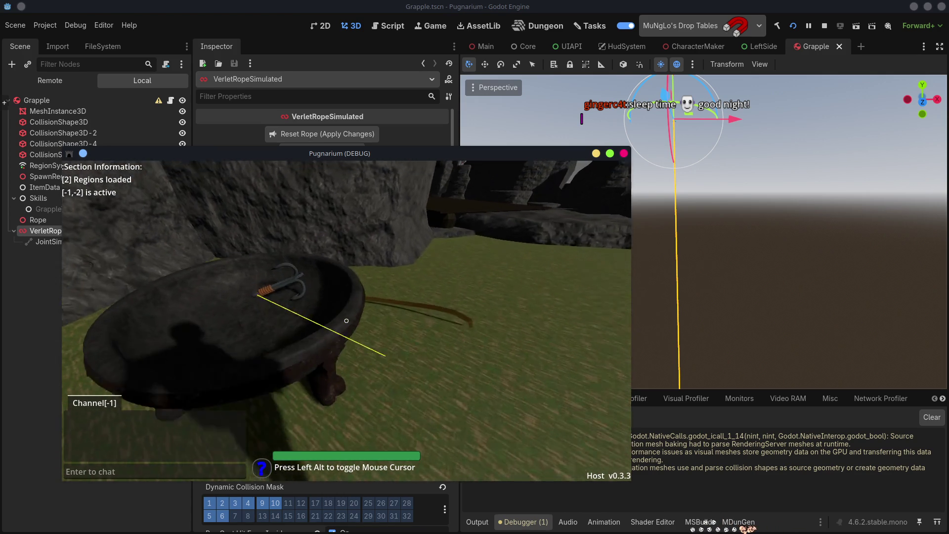
key(e)
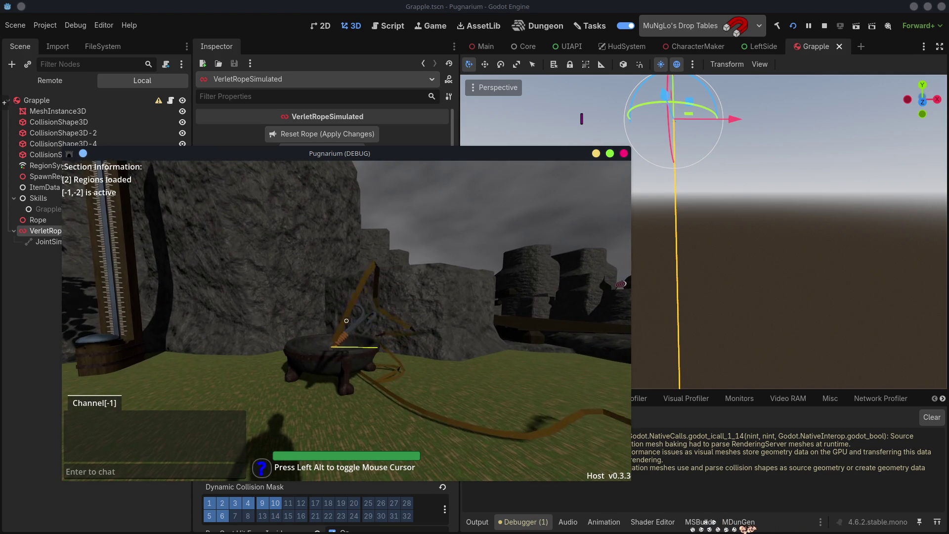
key(w)
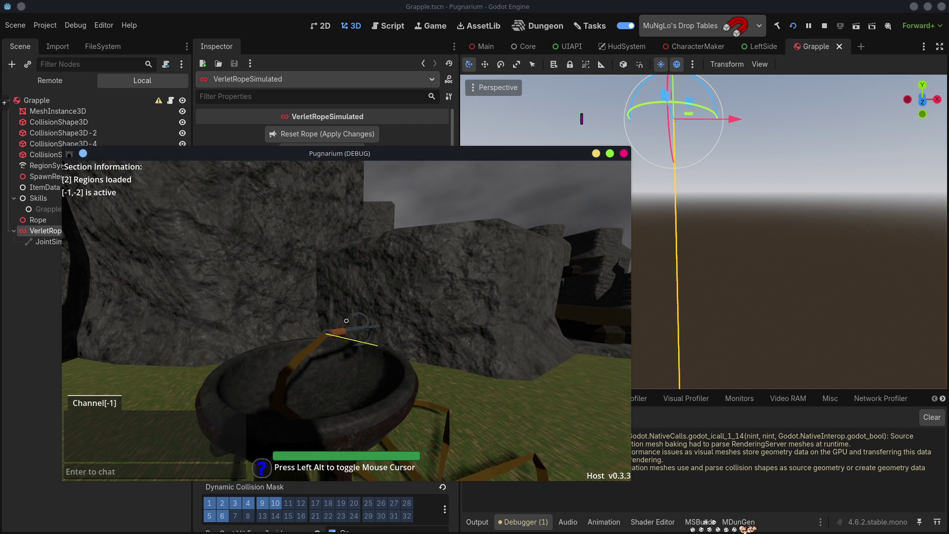
key(d)
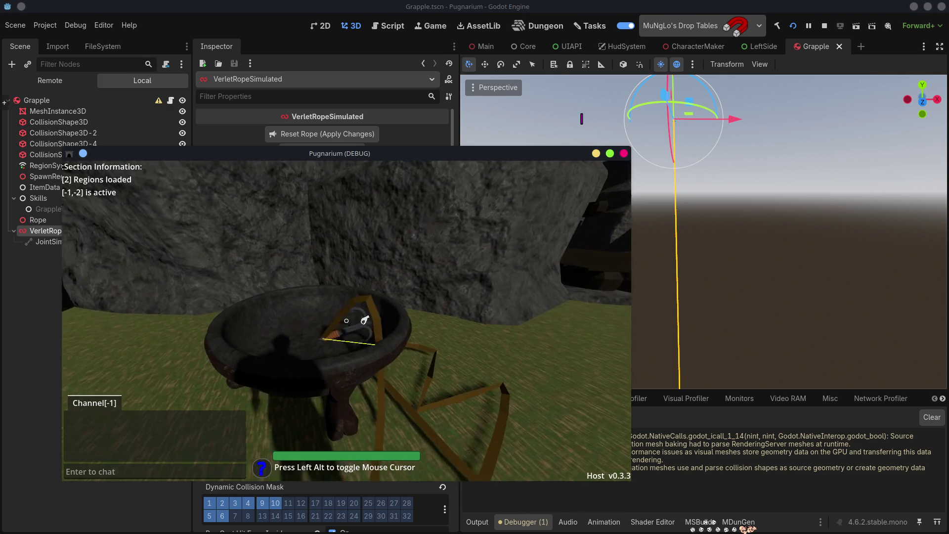
key(s)
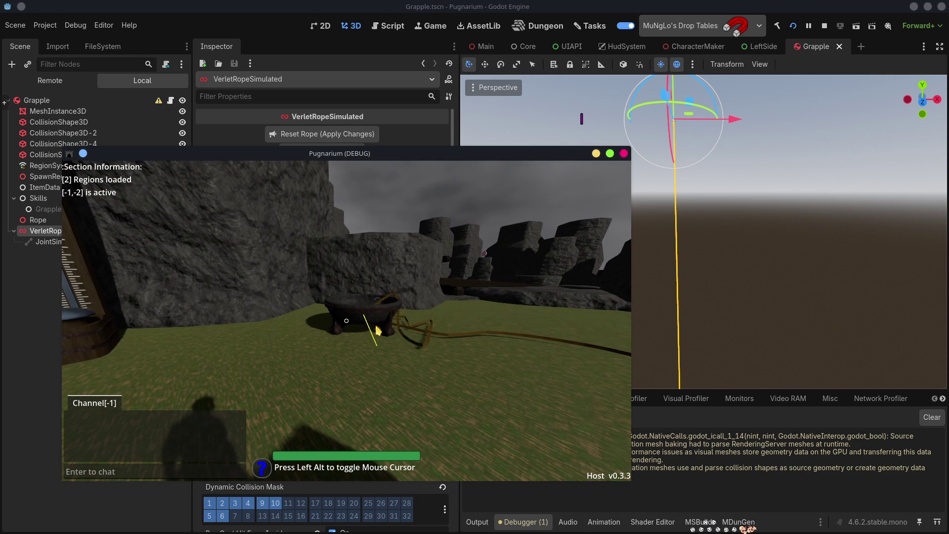
key(alt)
Step: Raise VerletRopeSimulated's Simulation Particles from 15 to 45 and save the Grapple scene
click(236, 22)
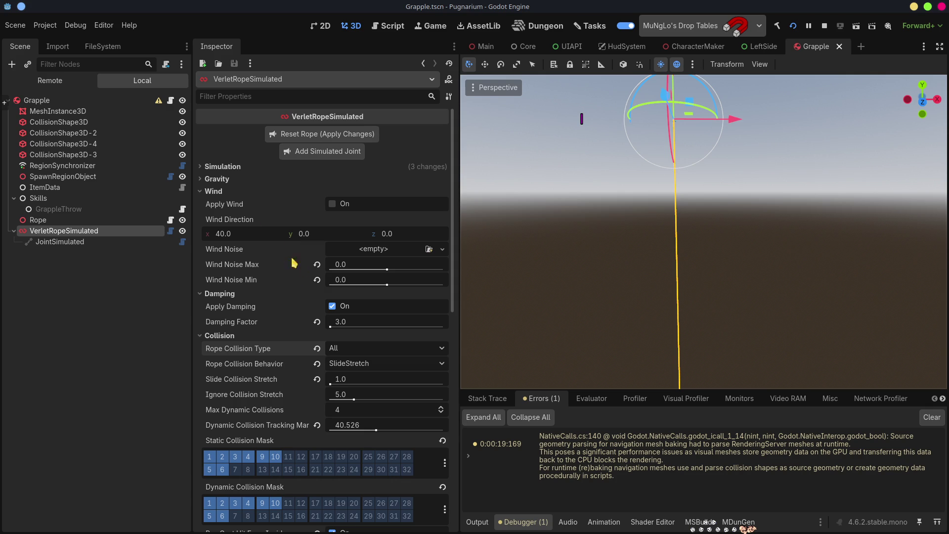
click(48, 242)
click(55, 231)
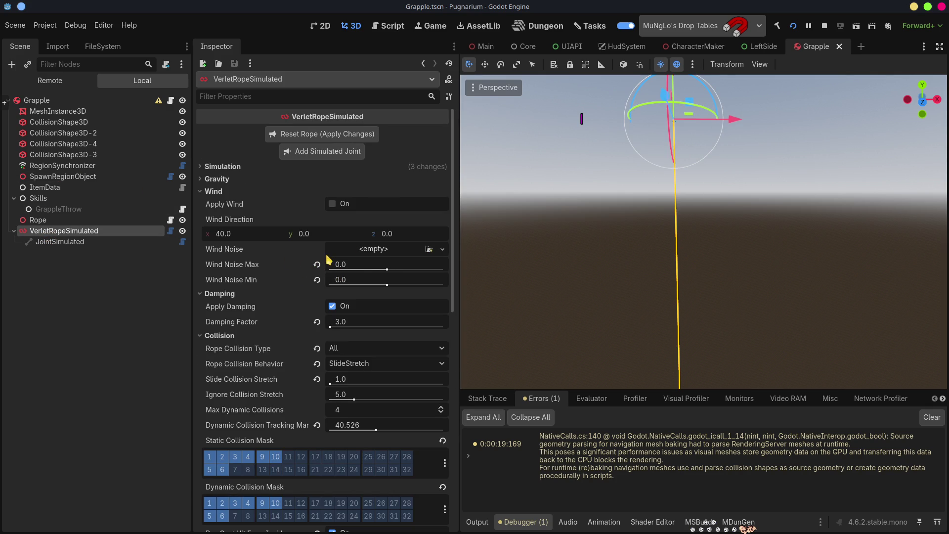
click(221, 167)
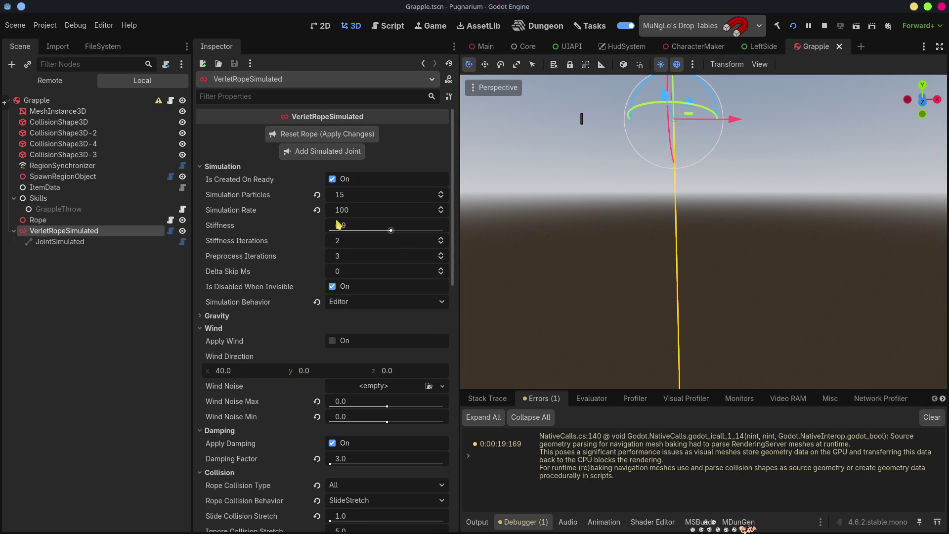
click(350, 198)
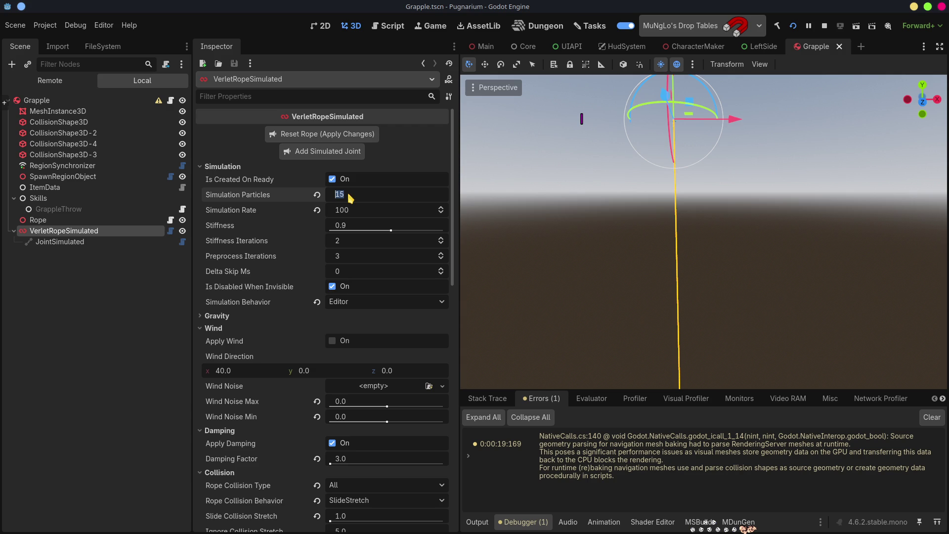
text(45)
key(Return)
key(ctrl+s)
key(w)
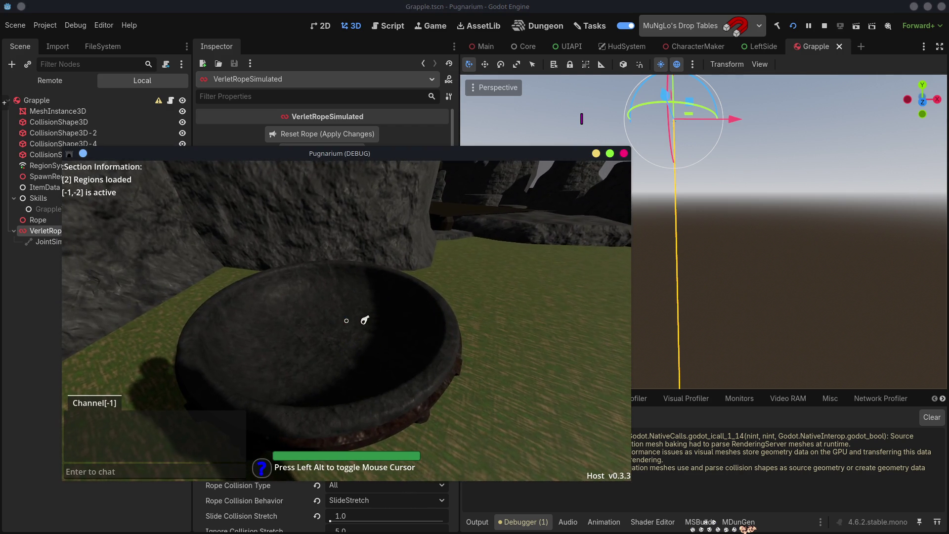
Step: Throw the grappling hook onto the grass and walk up to the cauldron
key(s)
click(347, 320)
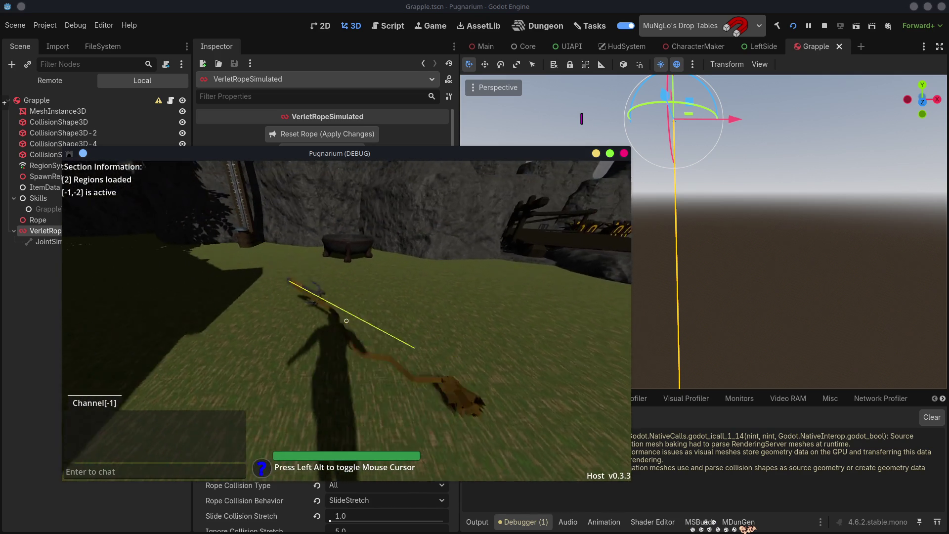
key(w)
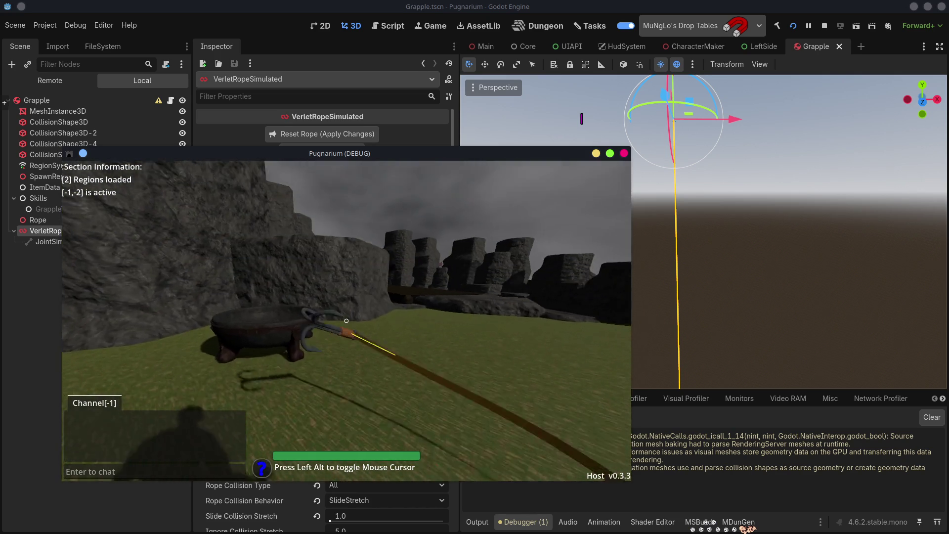
key(w)
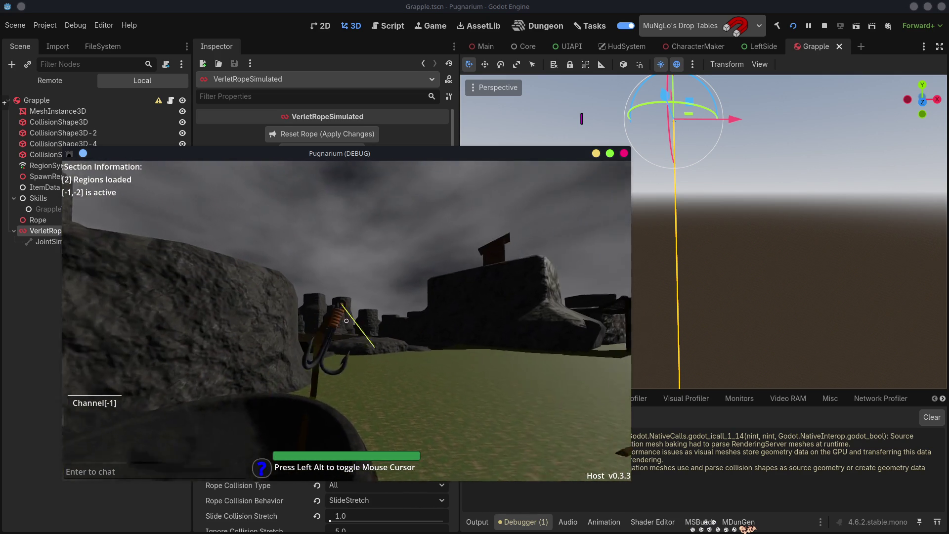
key(w)
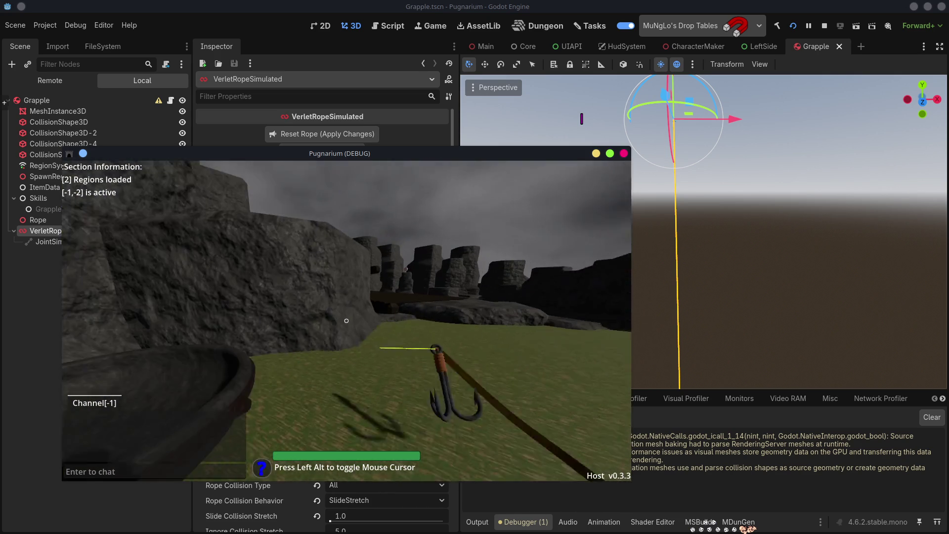
key(w)
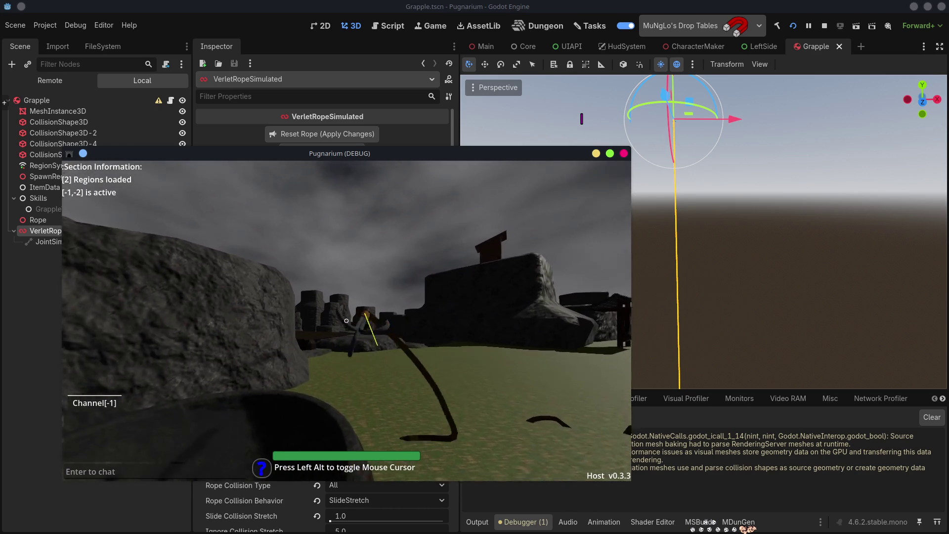
key(w)
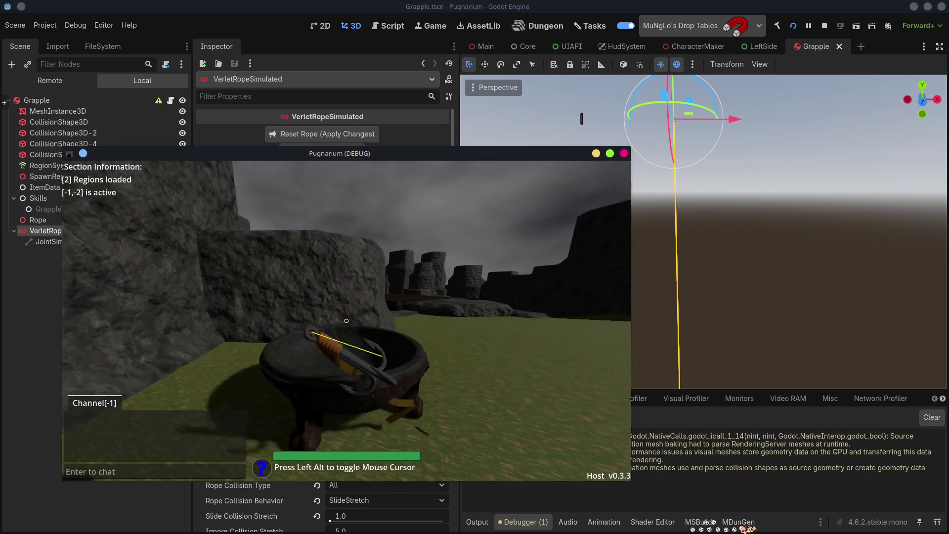
Step: Retrieve and rethrow the hook, then close the game and select the Rope node
click(346, 320)
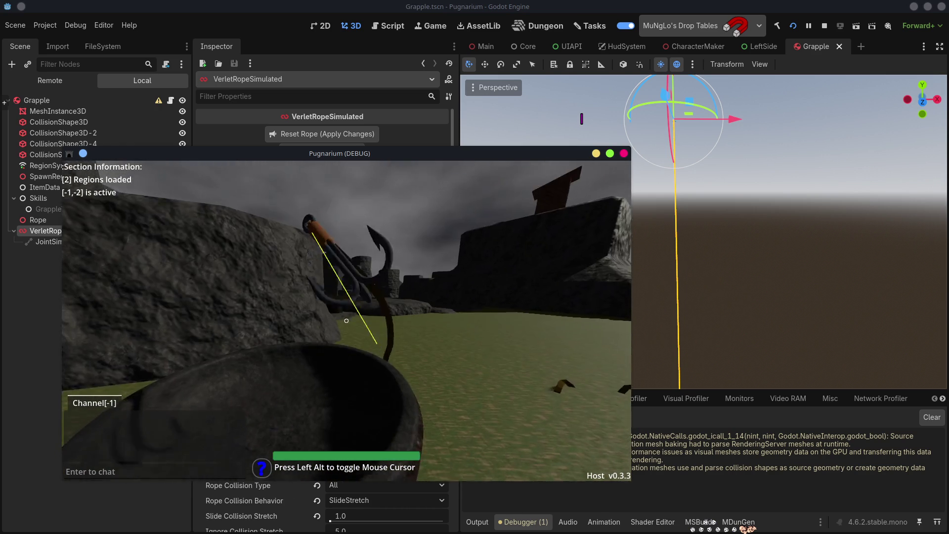
click(346, 321)
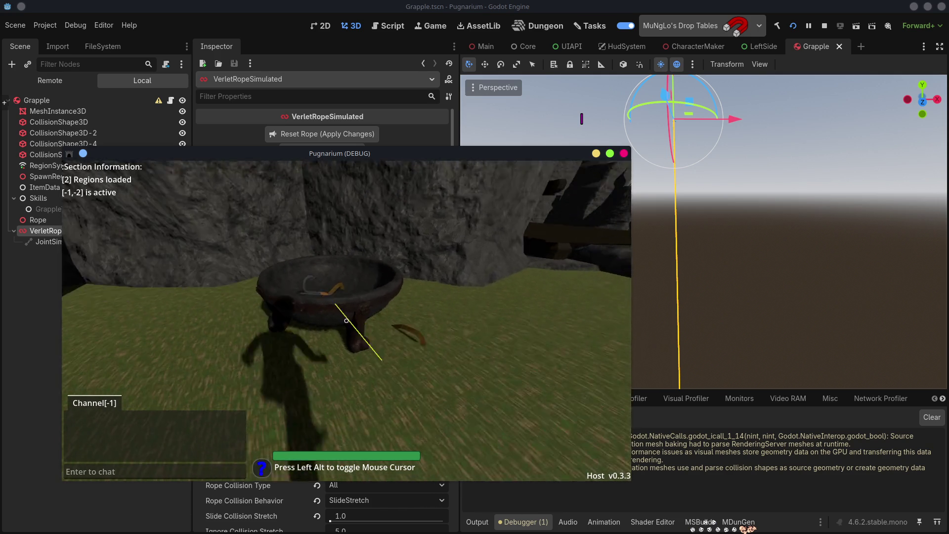
click(346, 320)
key(alt)
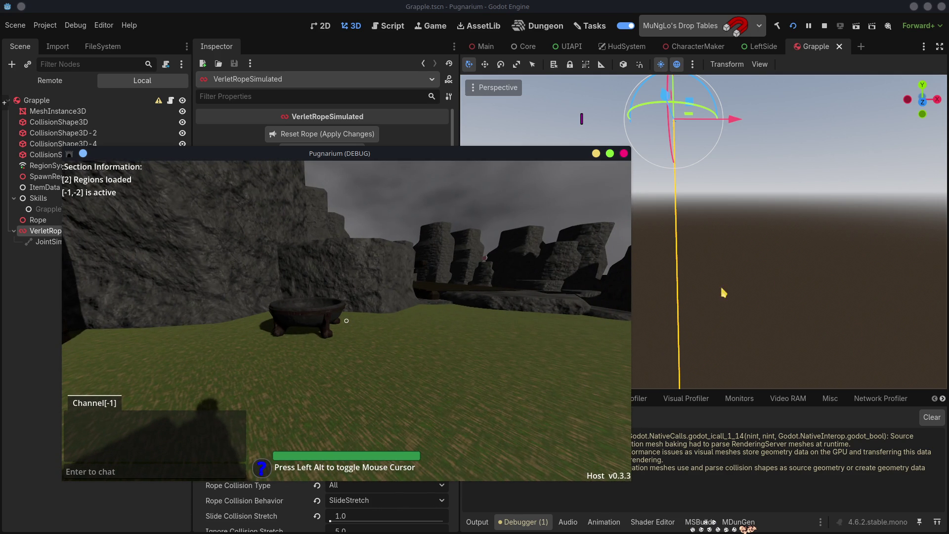
key(F8)
click(70, 220)
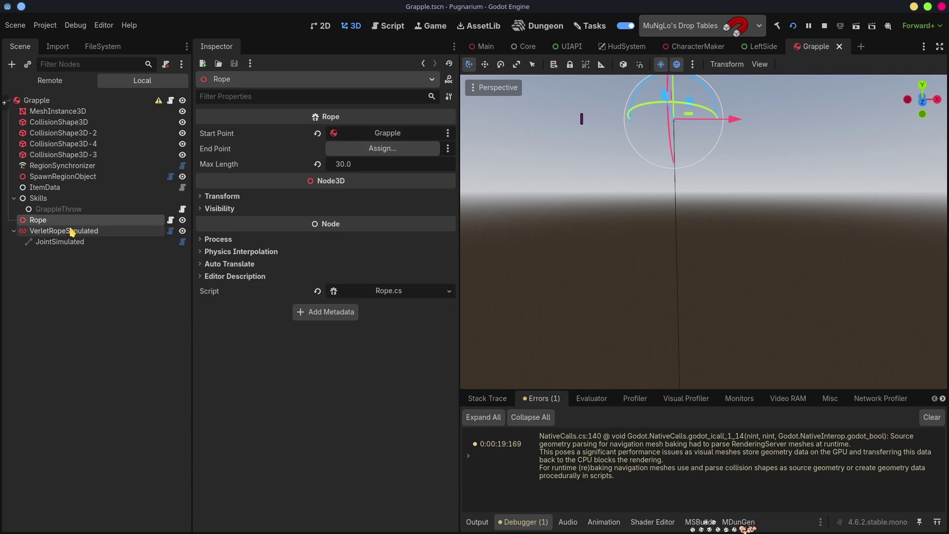
Step: Set VerletRopeSimulated's Max Dynamic Collisions to 256 and save the scene
click(72, 231)
scroll(279, 415, down, 5)
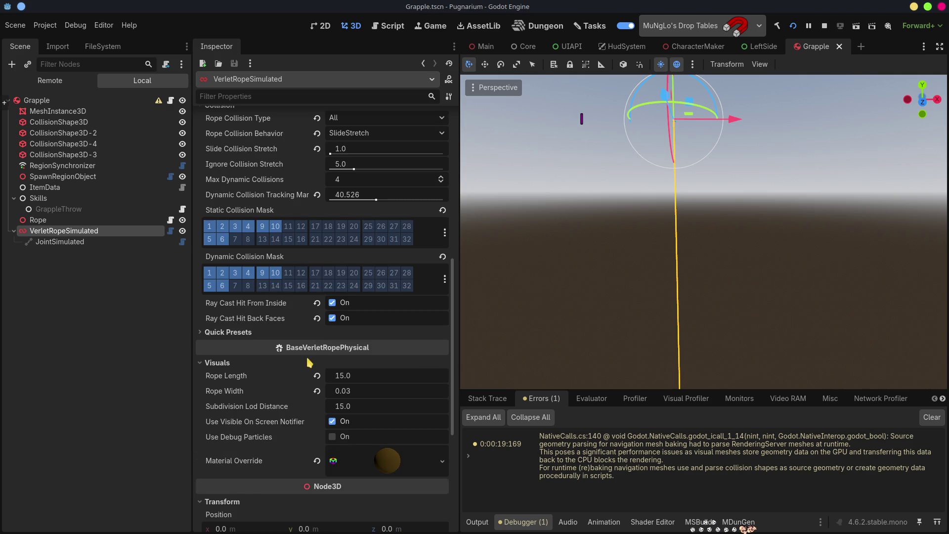
scroll(313, 294, up, 3)
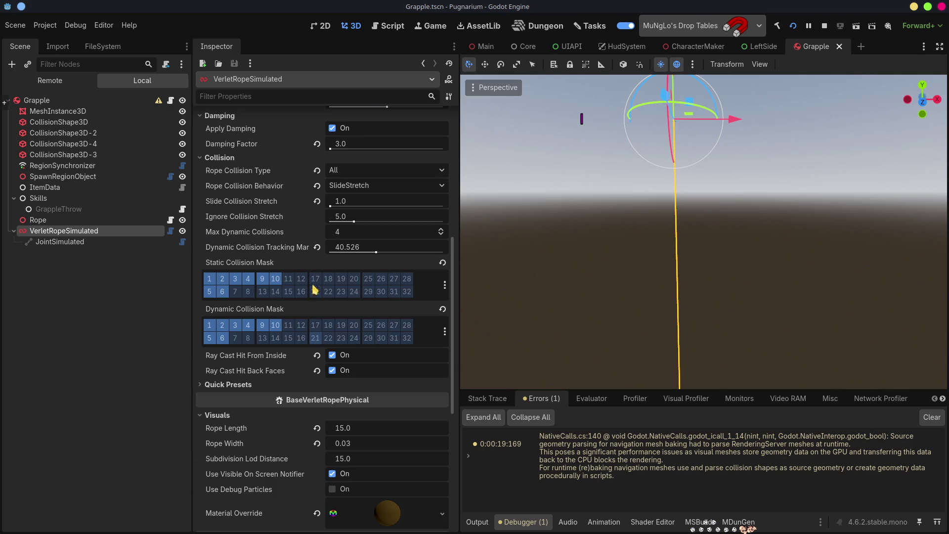
click(340, 236)
text(128)
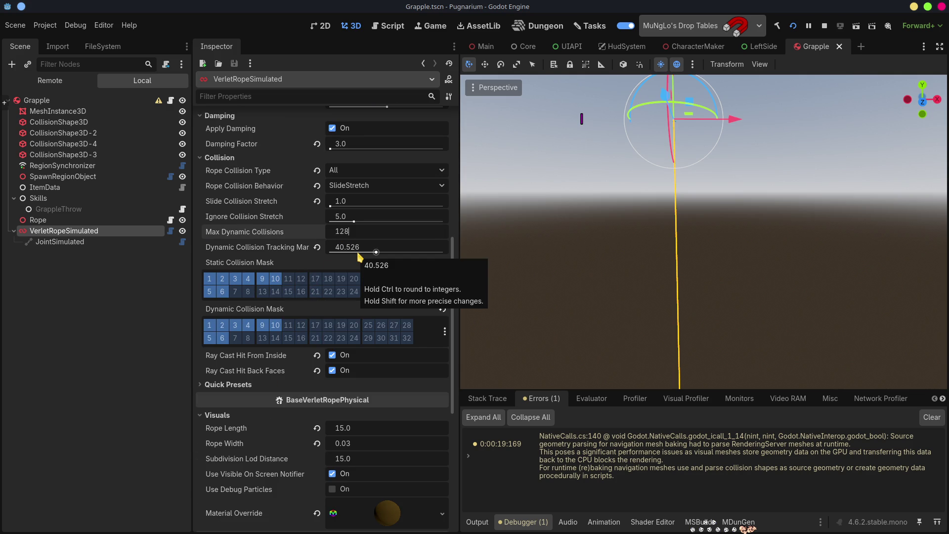
key(Return)
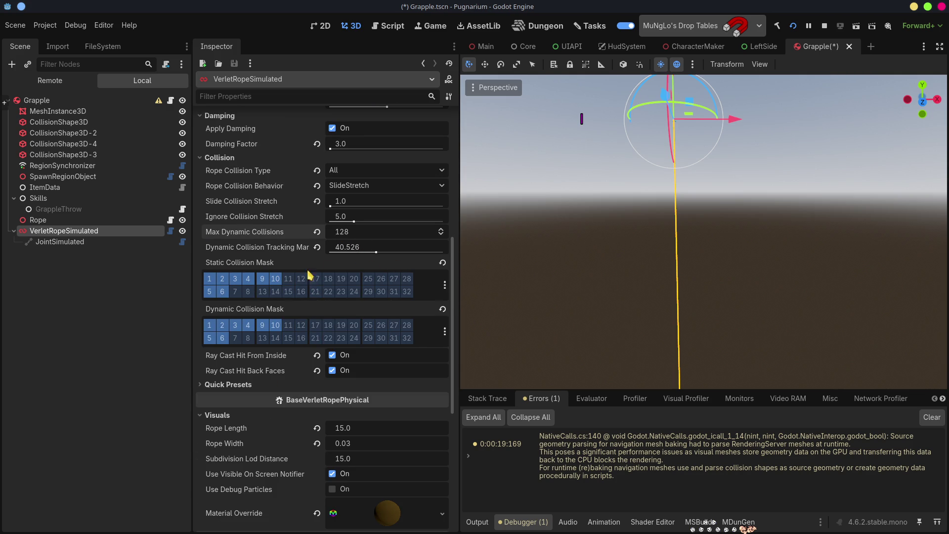
click(365, 232)
key(ctrl+s)
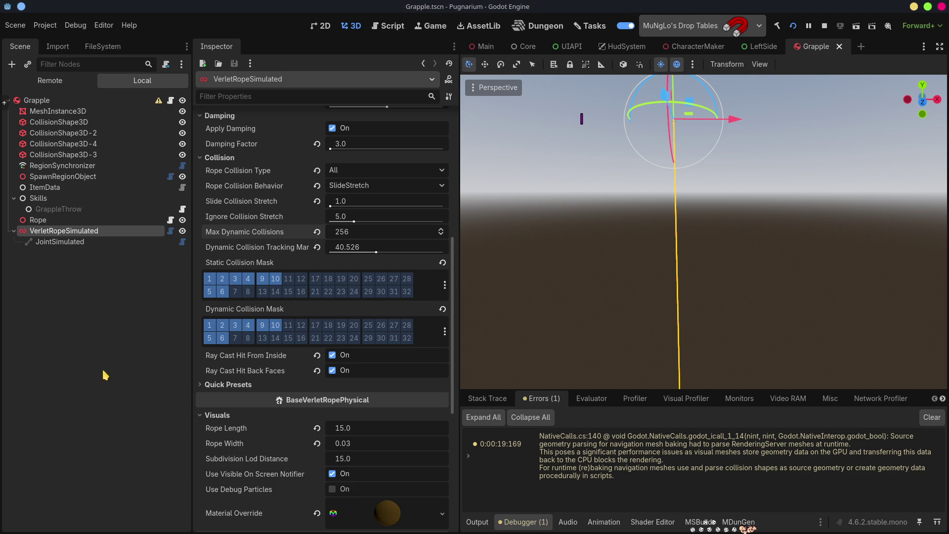
key(alt+Tab)
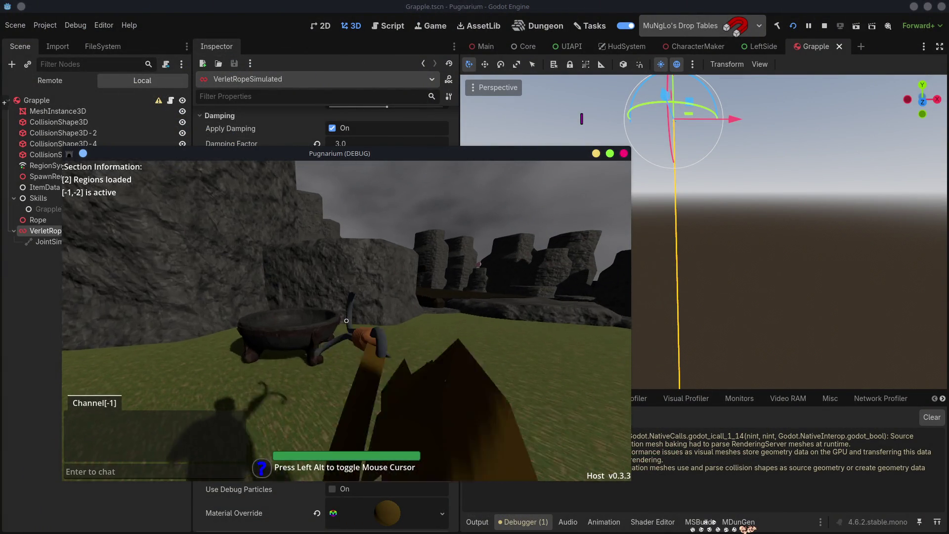
Step: Throw the grapple across the ground in Pugnarium, look around, then stop the game
click(346, 320)
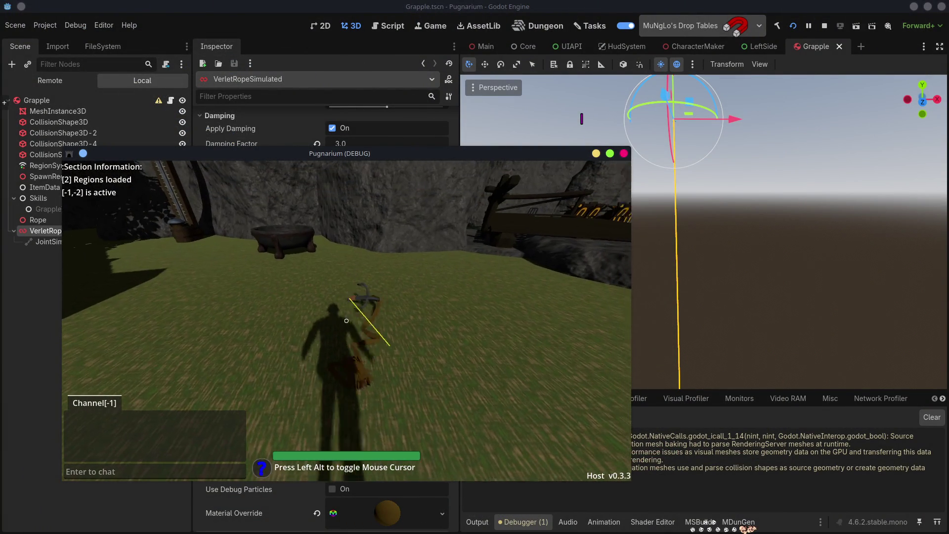
click(346, 320)
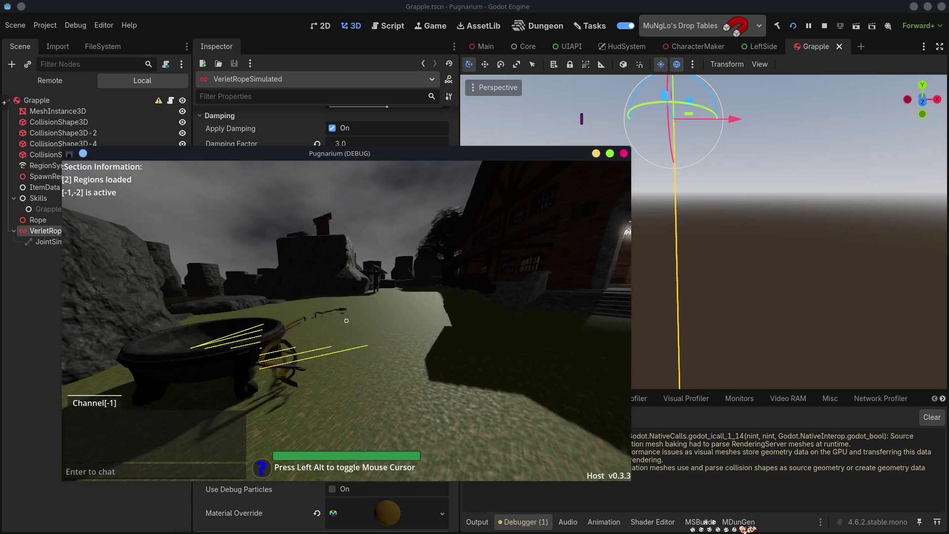
key(w)
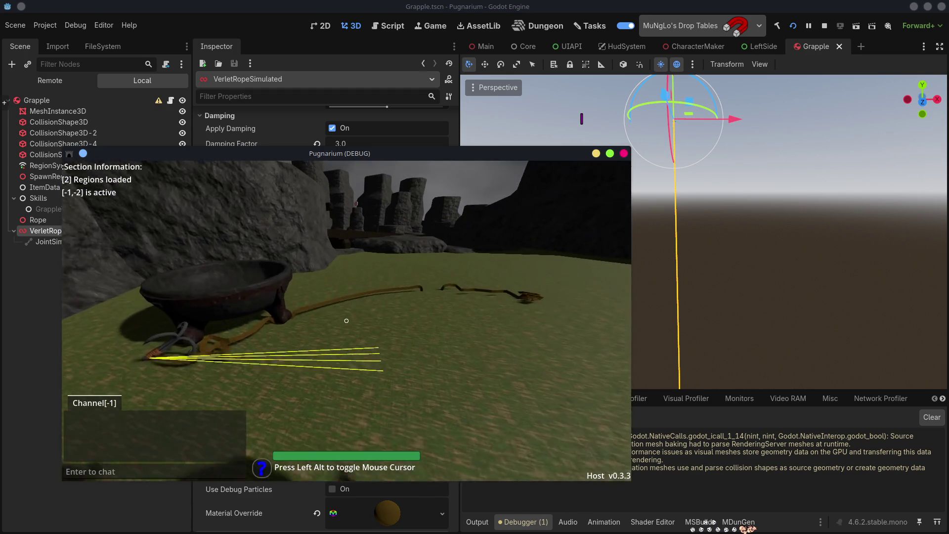
key(w)
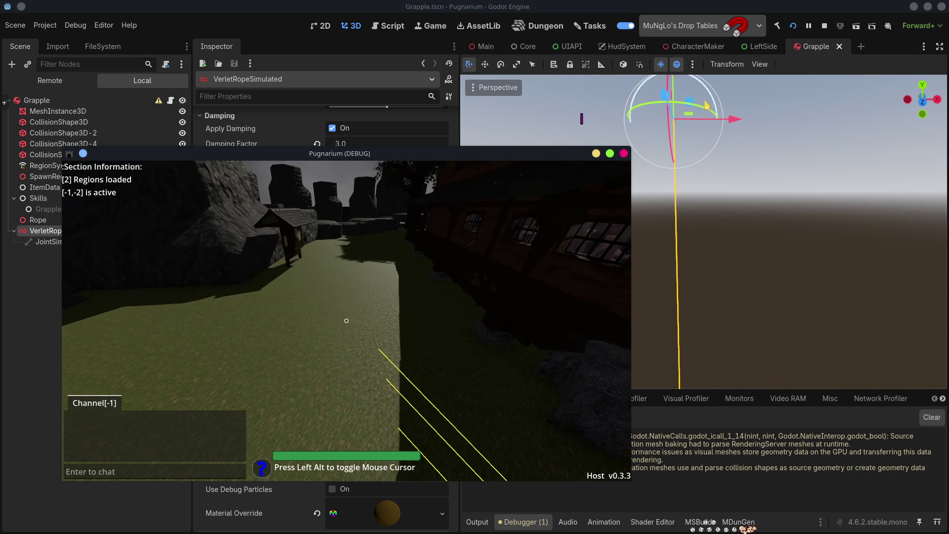
click(827, 26)
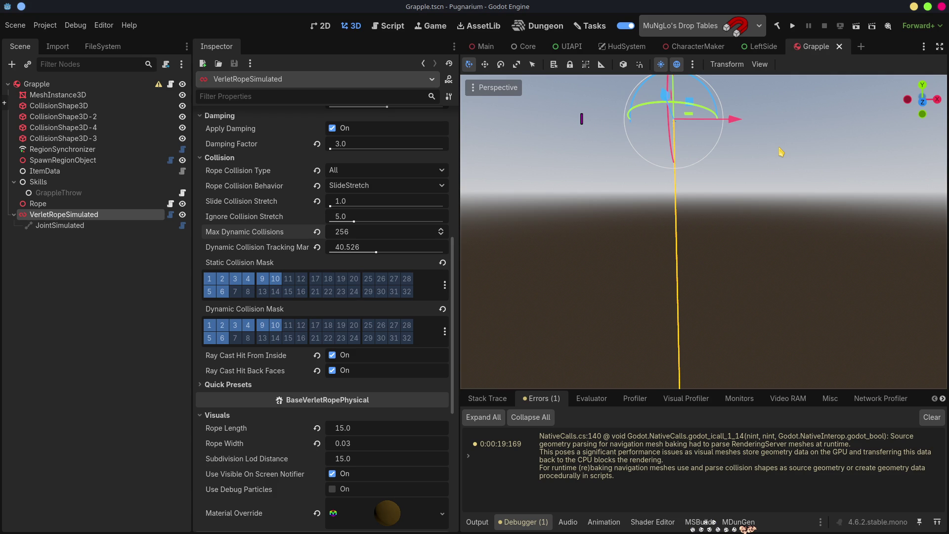
Step: Set Max Dynamic Collisions back to 4, leaving Rope Collision Behavior on SlideStretch
text(4)
key(Return)
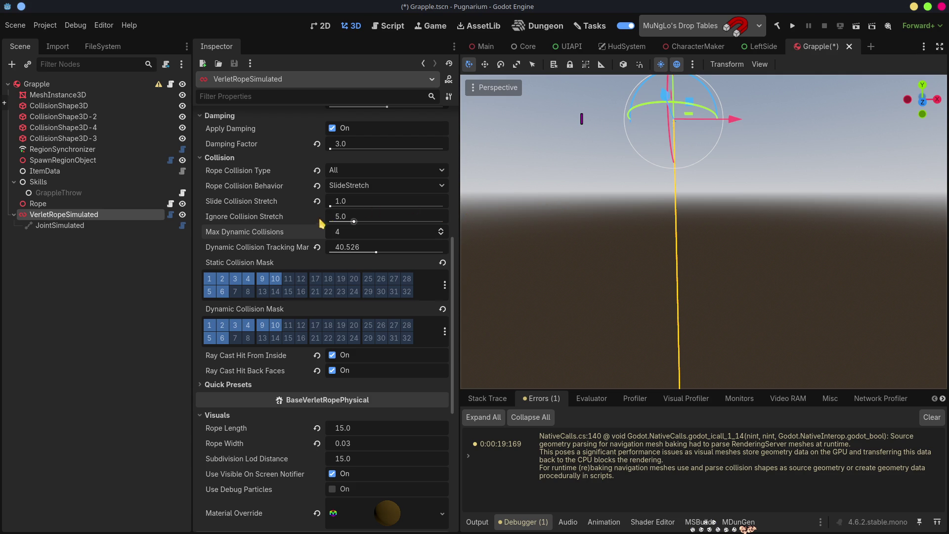
click(345, 189)
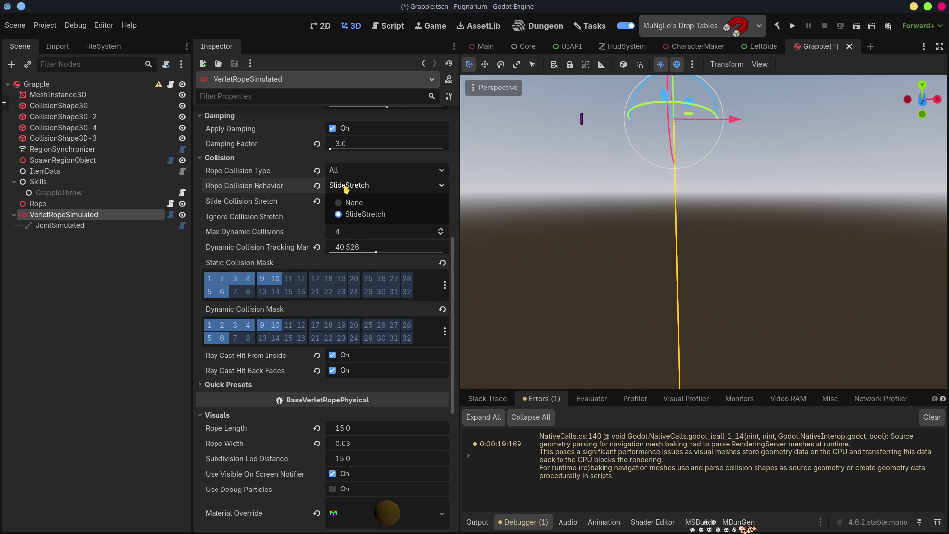
click(345, 188)
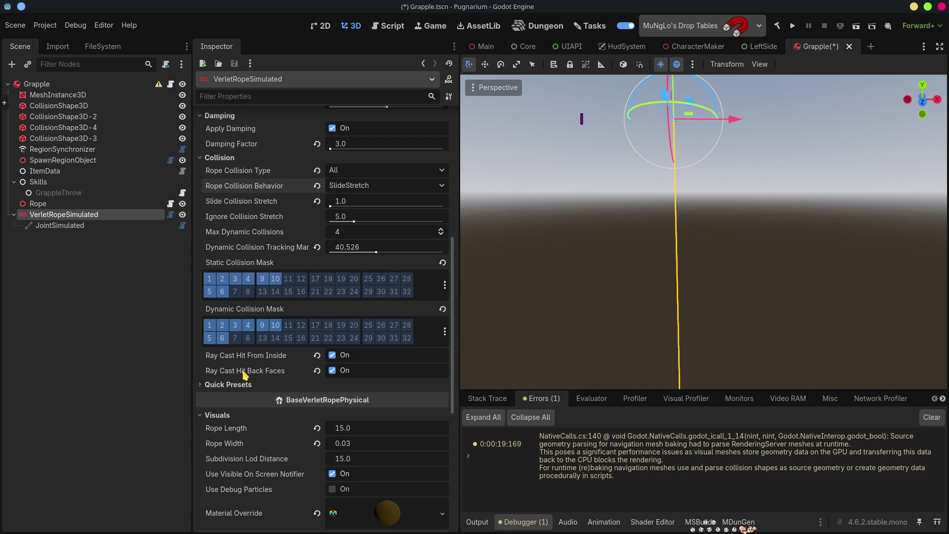
Step: Uncheck Ray Cast Hit From Inside in the VerletRopeSimulated Collision settings and save the Grapple scene
click(332, 355)
key(ctrl+s)
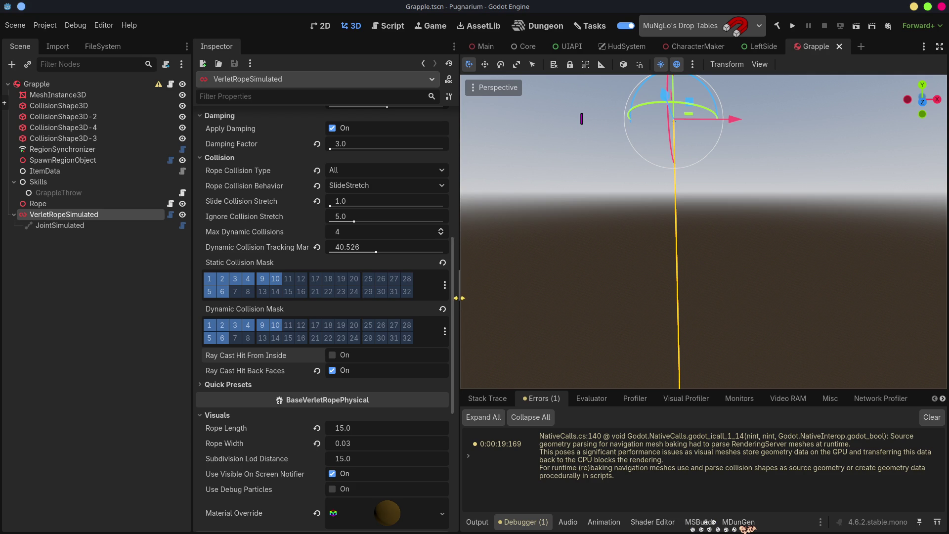
drag(452, 296, 460, 166)
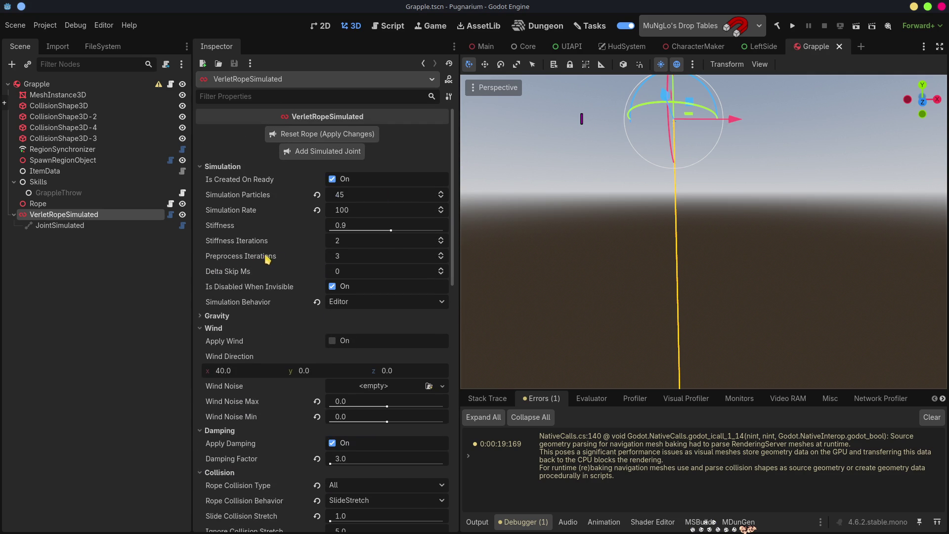
Step: Set Preprocess Iterations to 12, then run Pugnarium, start a hosted session and join with the local character
mouse_move(341, 265)
mouse_down()
mouse_move(340, 255)
mouse_move(339, 264)
mouse_up()
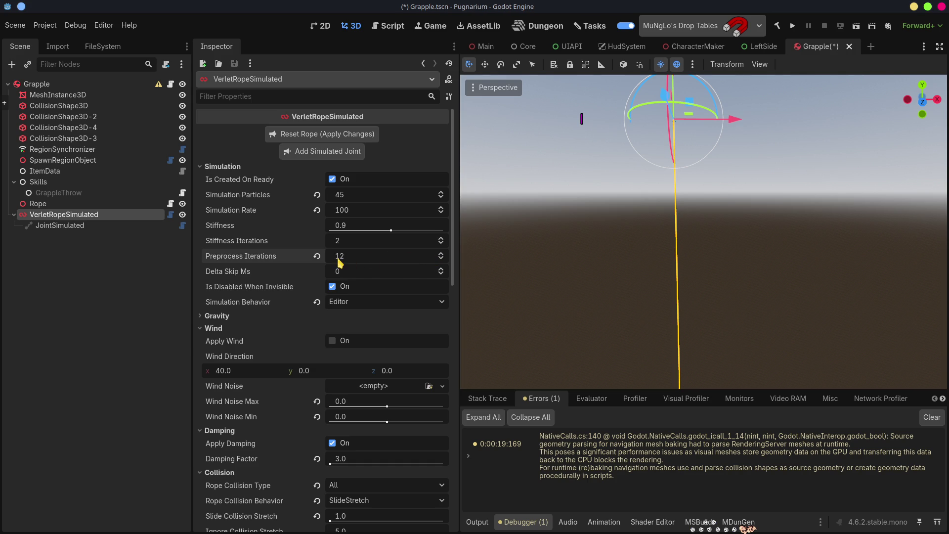
click(797, 29)
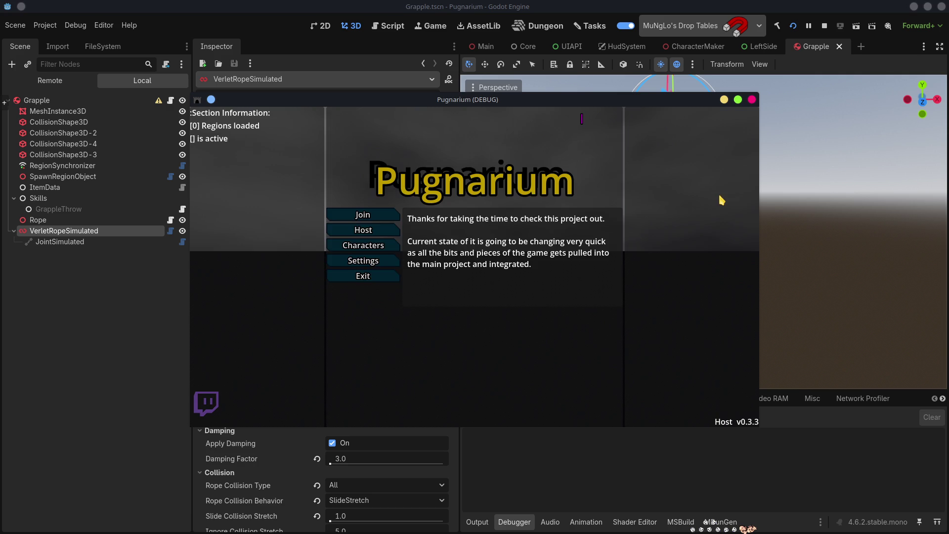
click(362, 235)
click(419, 223)
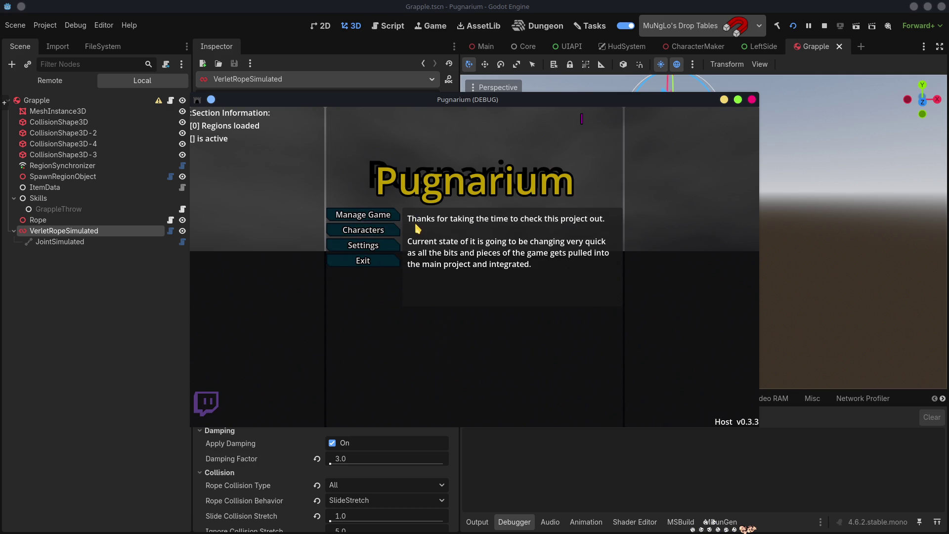
click(408, 230)
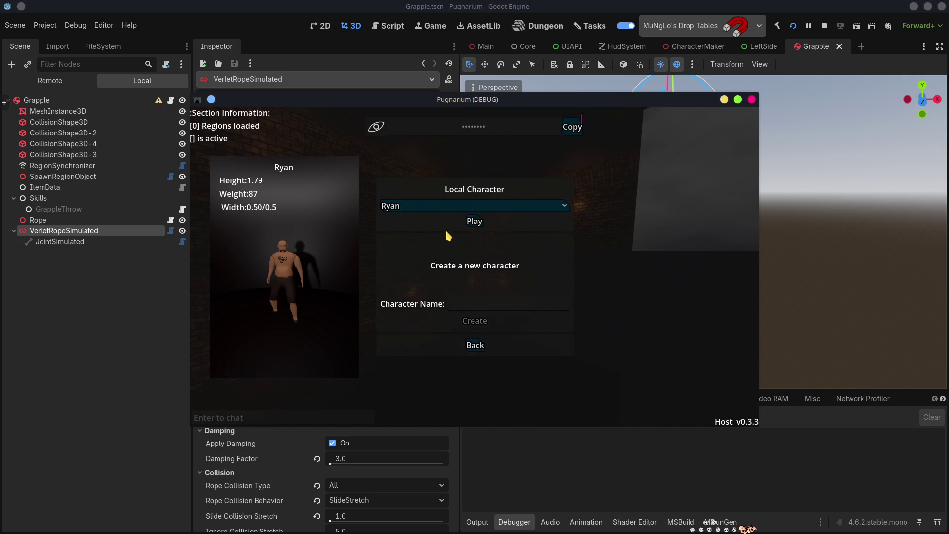
click(474, 221)
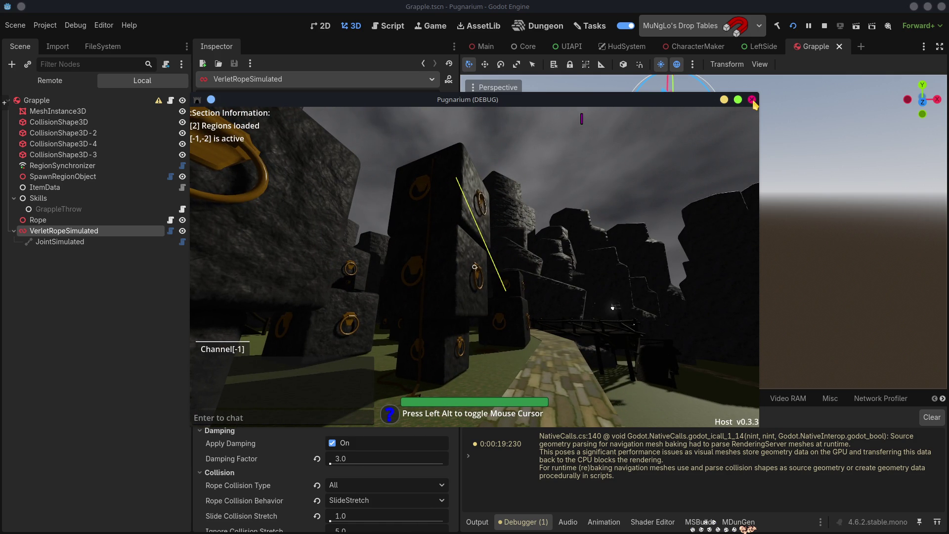
Step: Close the Pugnarium debug window and relaunch the game from the editor
click(751, 100)
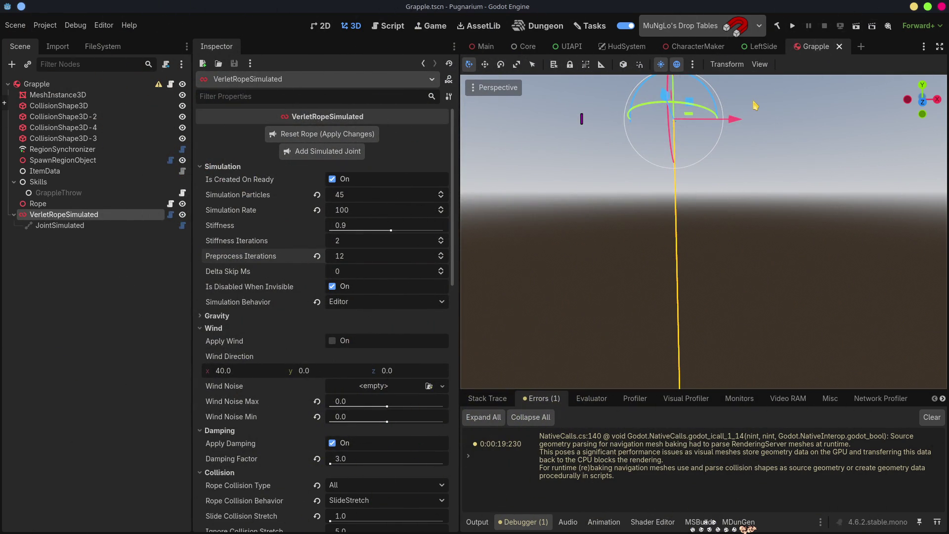
click(795, 28)
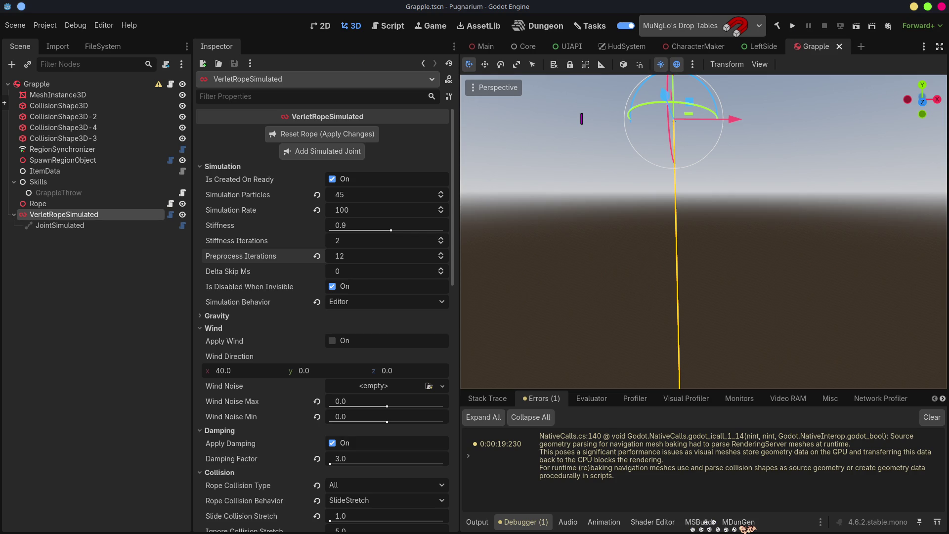